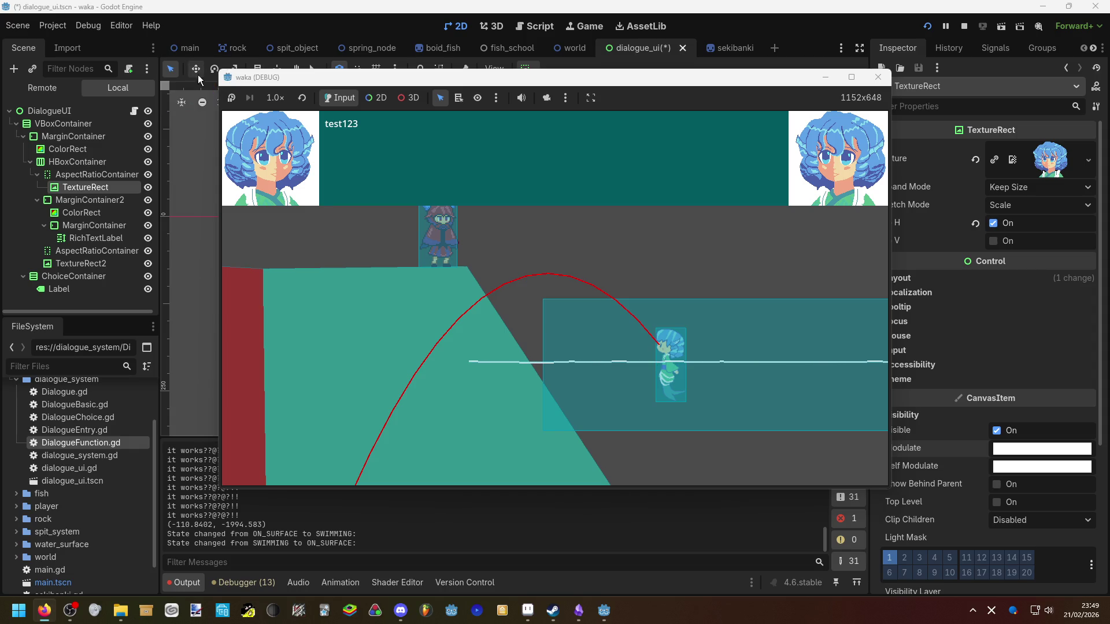
After seeing test123 in the running game's dialogue box, return to the editor
{"action": "left_click", "coordinate": [206, 171]}
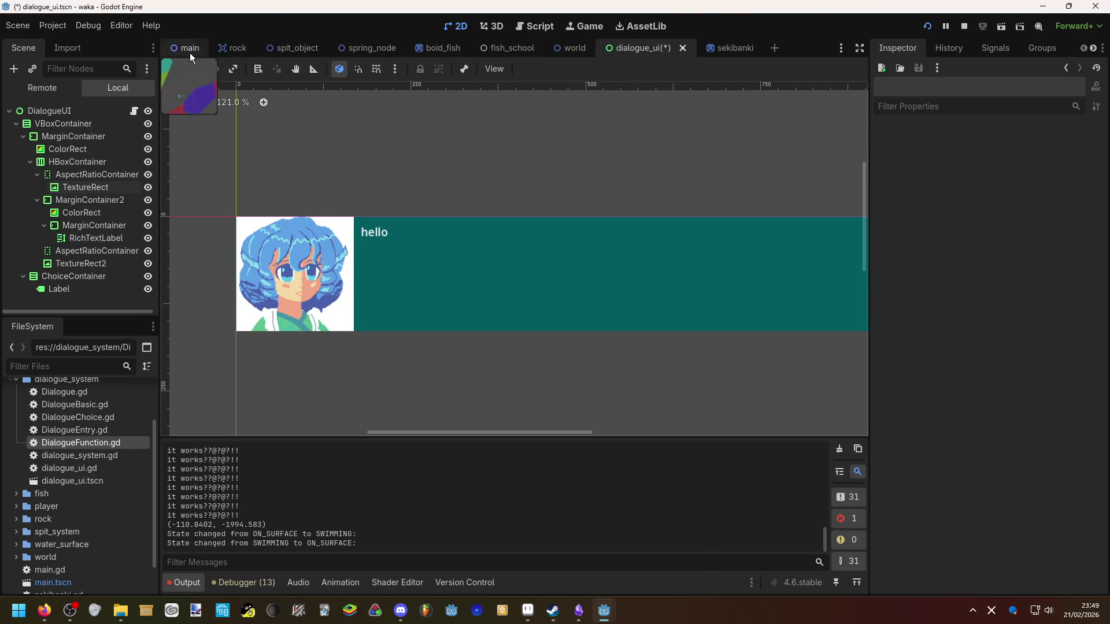
Open the main scene and select Player's Camera2D to view its 0.2 drag margins
{"action": "left_click", "coordinate": [190, 50]}
{"action": "left_click", "coordinate": [87, 172]}
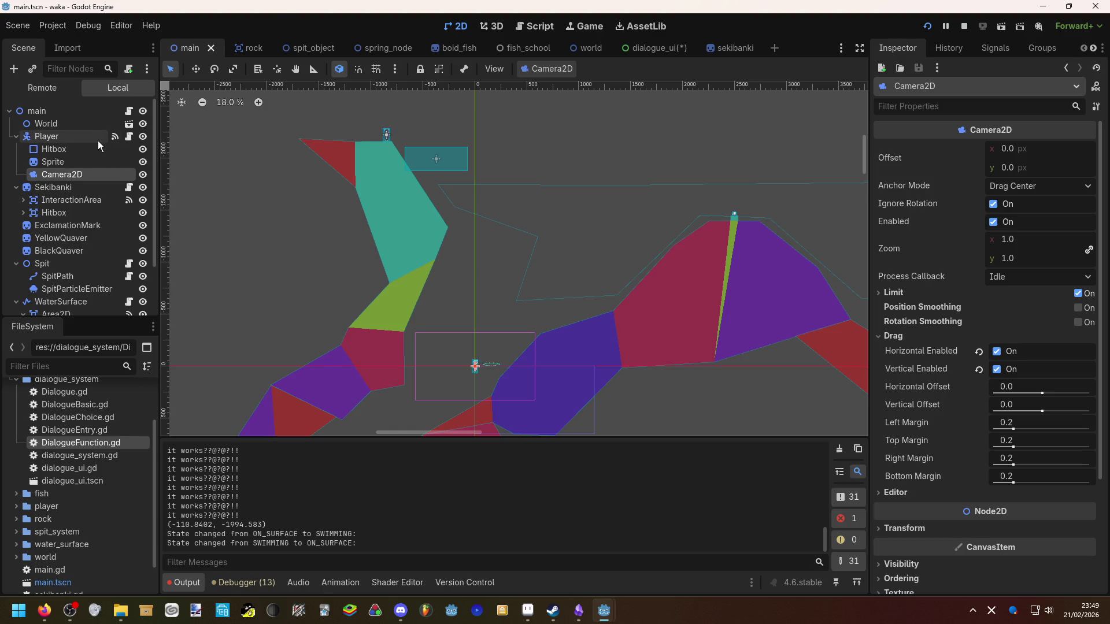
Open main.gd from the main node's script icon and locate the camera code
{"action": "left_click", "coordinate": [133, 112]}
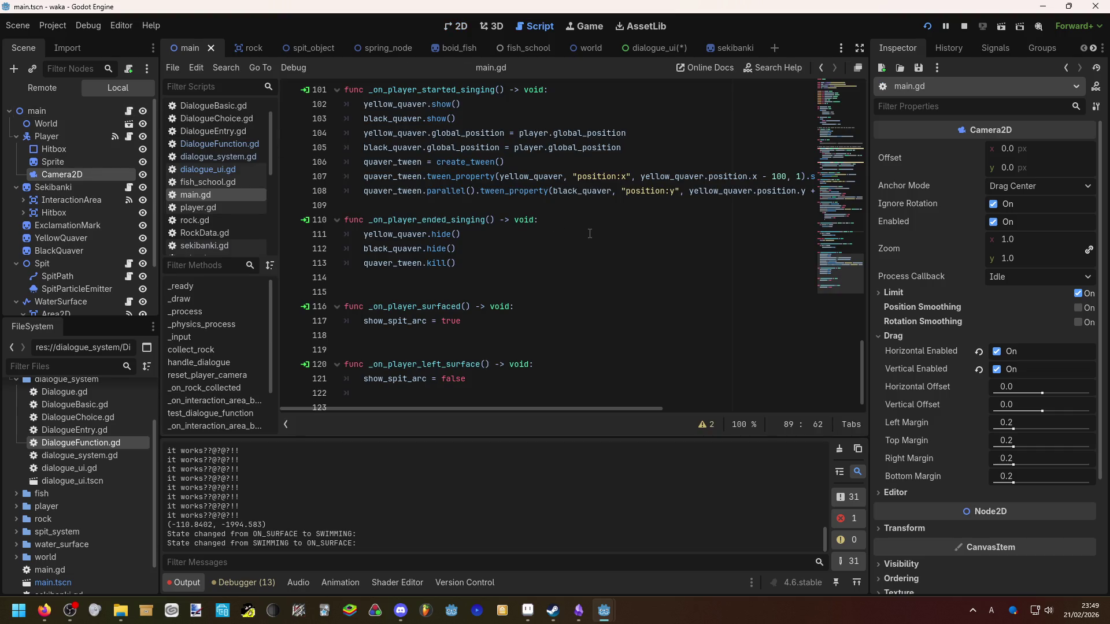
{"action": "scroll", "coordinate": [590, 234], "scroll_direction": "down", "scroll_amount": 2}
{"action": "scroll", "coordinate": [590, 233], "scroll_direction": "up", "scroll_amount": 2}
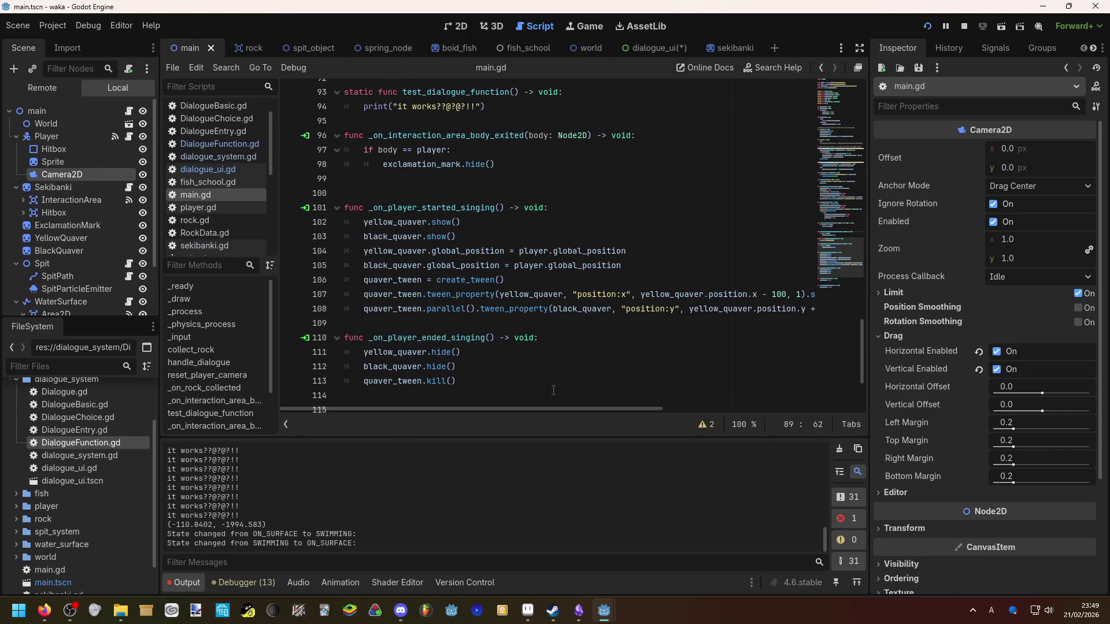
{"action": "scroll", "coordinate": [549, 358], "scroll_direction": "up", "scroll_amount": 2}
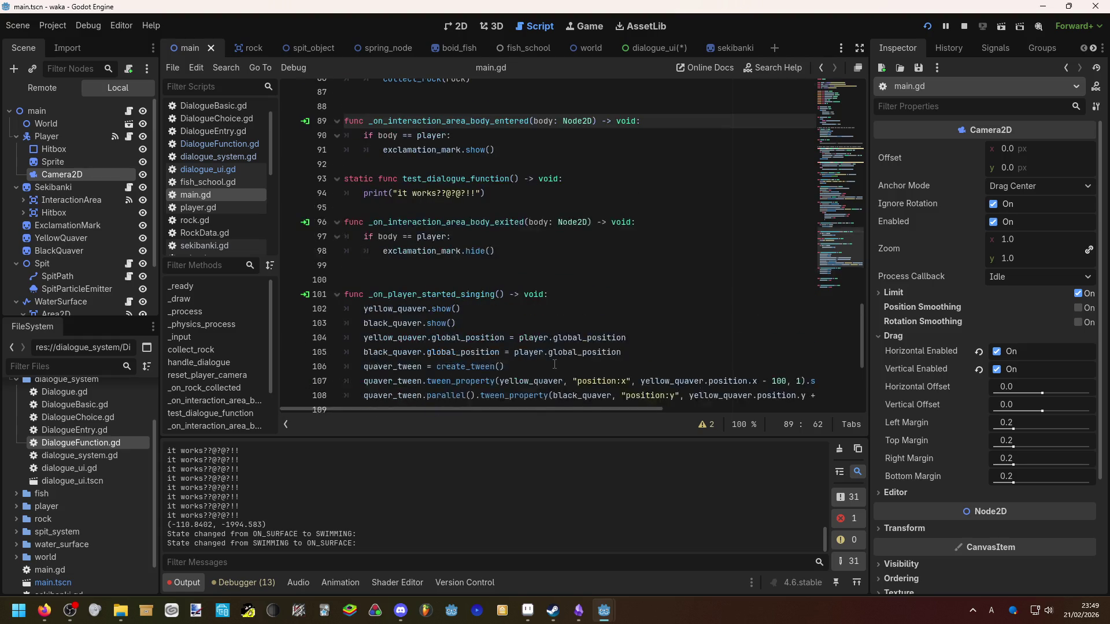
{"action": "scroll", "coordinate": [550, 338], "scroll_direction": "down", "scroll_amount": 2}
{"action": "scroll", "coordinate": [549, 339], "scroll_direction": "down", "scroll_amount": 2}
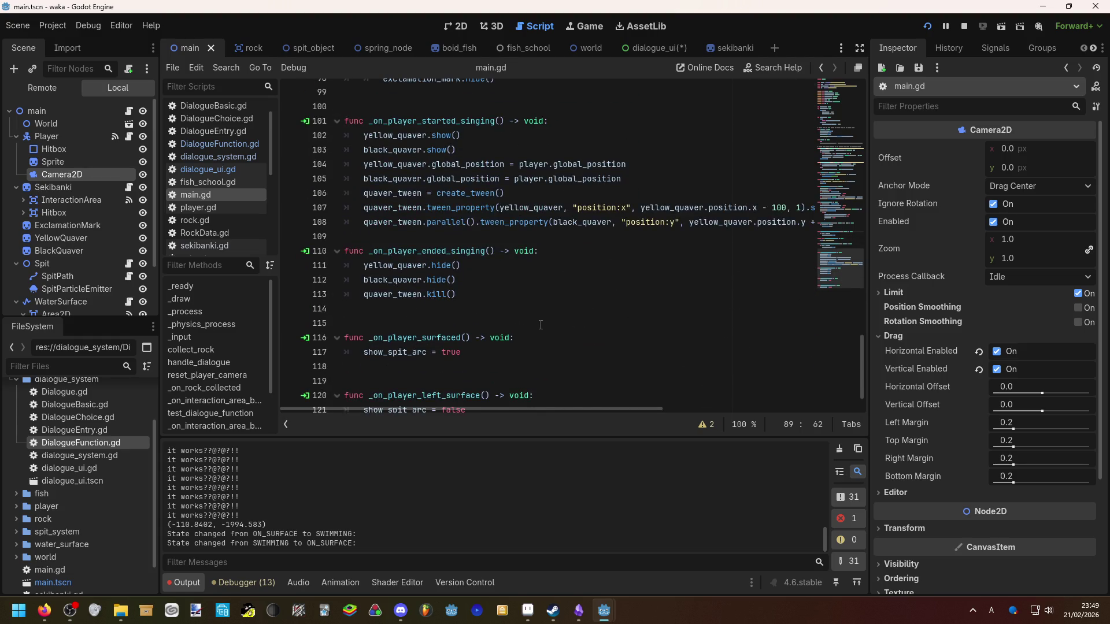
{"action": "left_click", "coordinate": [102, 115]}
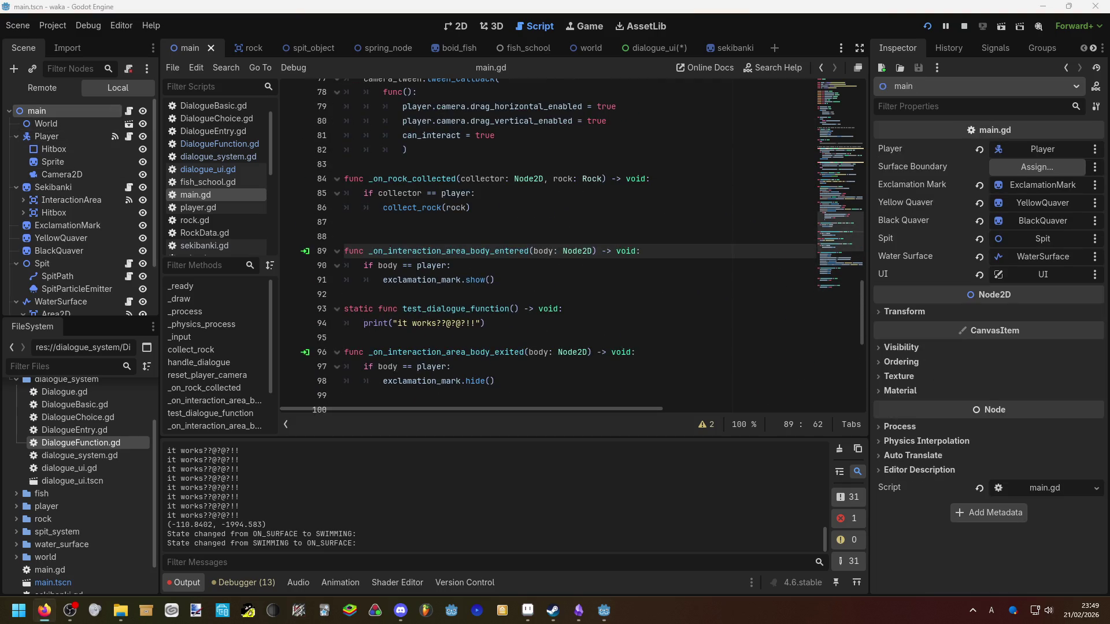
{"action": "scroll", "coordinate": [518, 233], "scroll_direction": "up", "scroll_amount": 4}
Delete the two drag_horizontal/vertical_enabled = false lines from handle_dialogue
{"action": "left_click", "coordinate": [520, 250]}
{"action": "scroll", "coordinate": [521, 249], "scroll_direction": "up", "scroll_amount": 3}
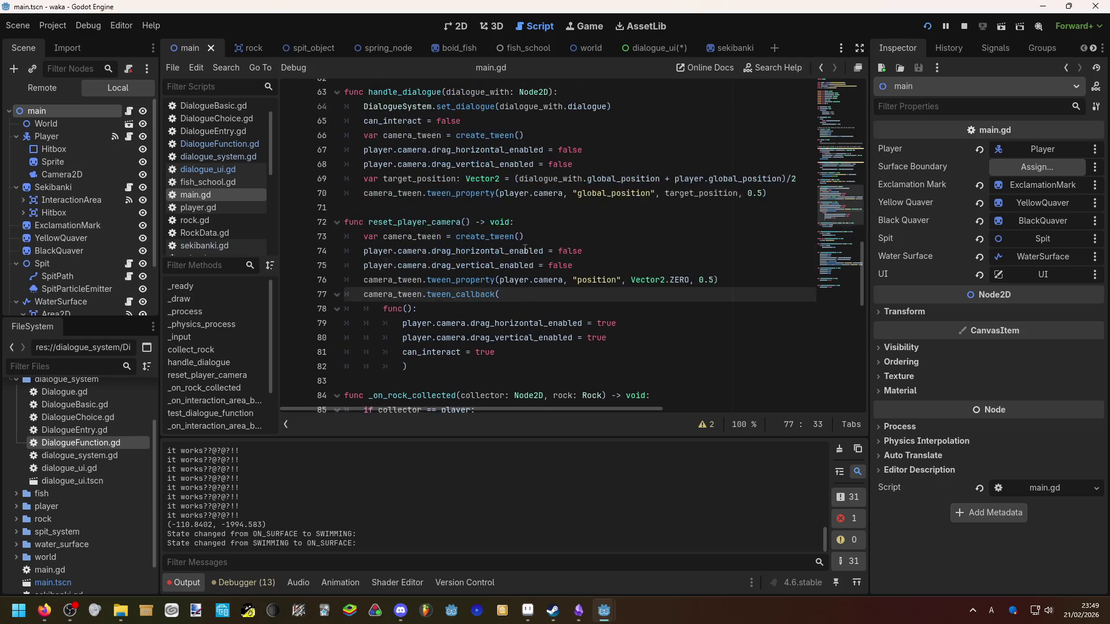
{"action": "scroll", "coordinate": [507, 246], "scroll_direction": "up", "scroll_amount": 1}
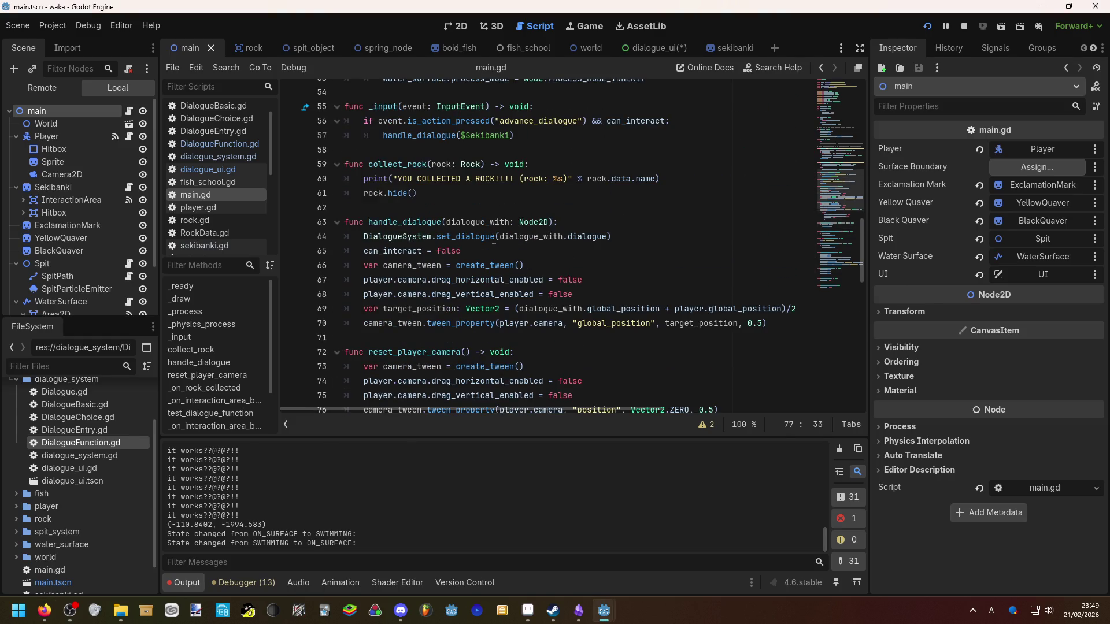
{"action": "scroll", "coordinate": [485, 243], "scroll_direction": "up", "scroll_amount": 1}
{"action": "left_click_drag", "start_coordinate": [596, 337], "coordinate": [287, 321]}
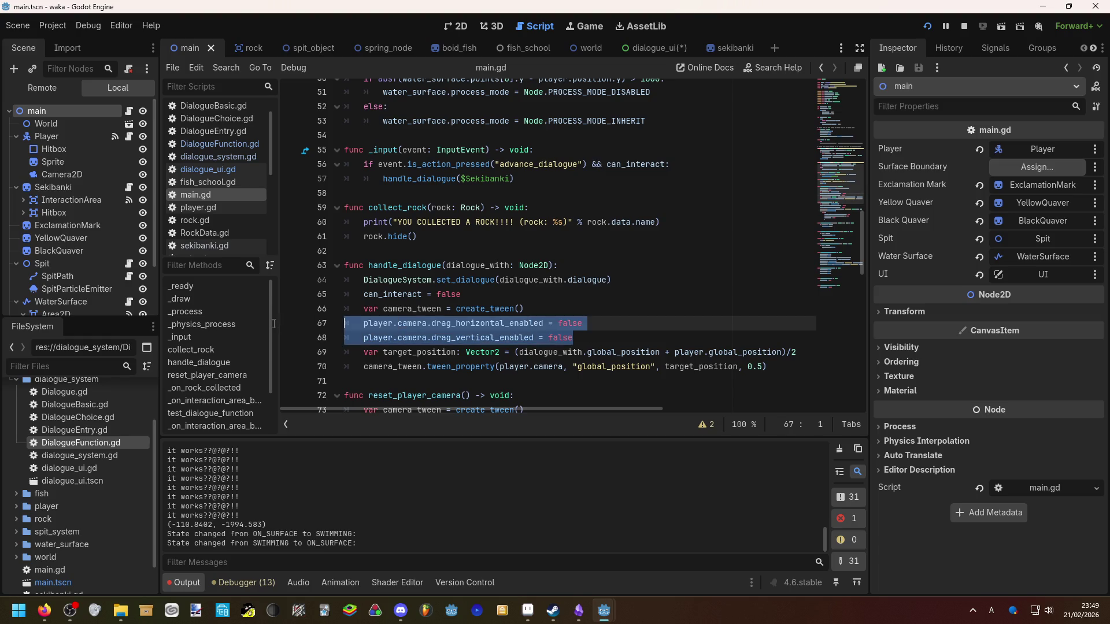
{"action": "key", "text": "BackSpace"}
{"action": "key", "text": "BackSpace"}
{"action": "scroll", "coordinate": [454, 327], "scroll_direction": "down", "scroll_amount": 1}
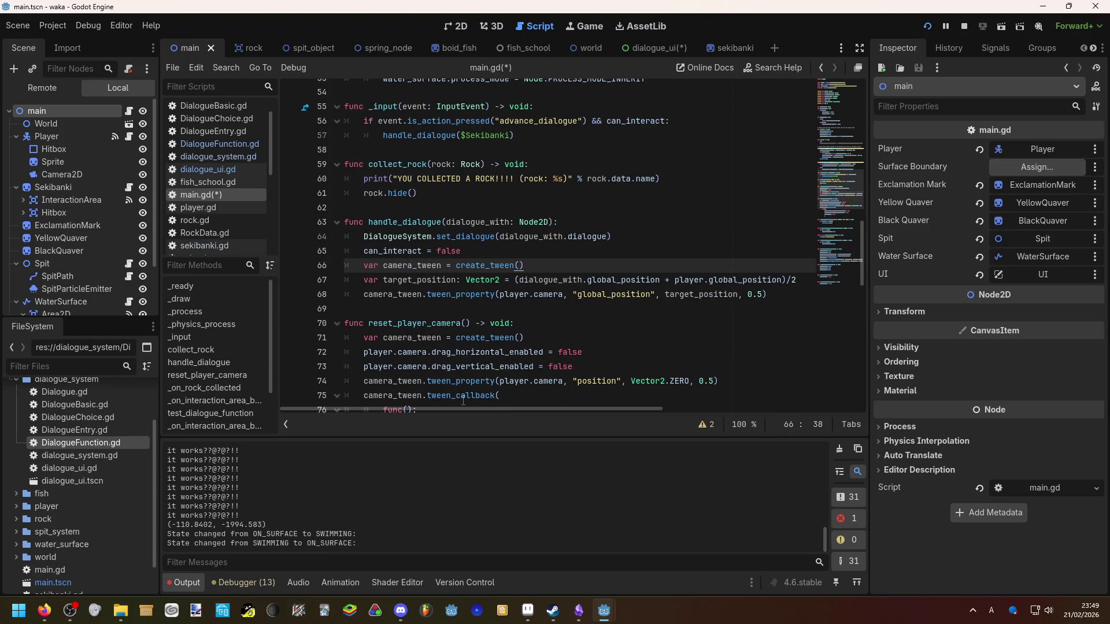
{"action": "mouse_move", "coordinate": [459, 408]}
{"action": "left_mouse_down"}
{"action": "mouse_move", "coordinate": [488, 408]}
{"action": "mouse_move", "coordinate": [457, 399]}
{"action": "left_mouse_up"}
{"action": "left_click", "coordinate": [779, 296]}
Add a parallel tween of player.camera's drag_horizontal_offset to 0 over 0.5
{"action": "key", "text": "Return"}
{"action": "type", "text": "c"}
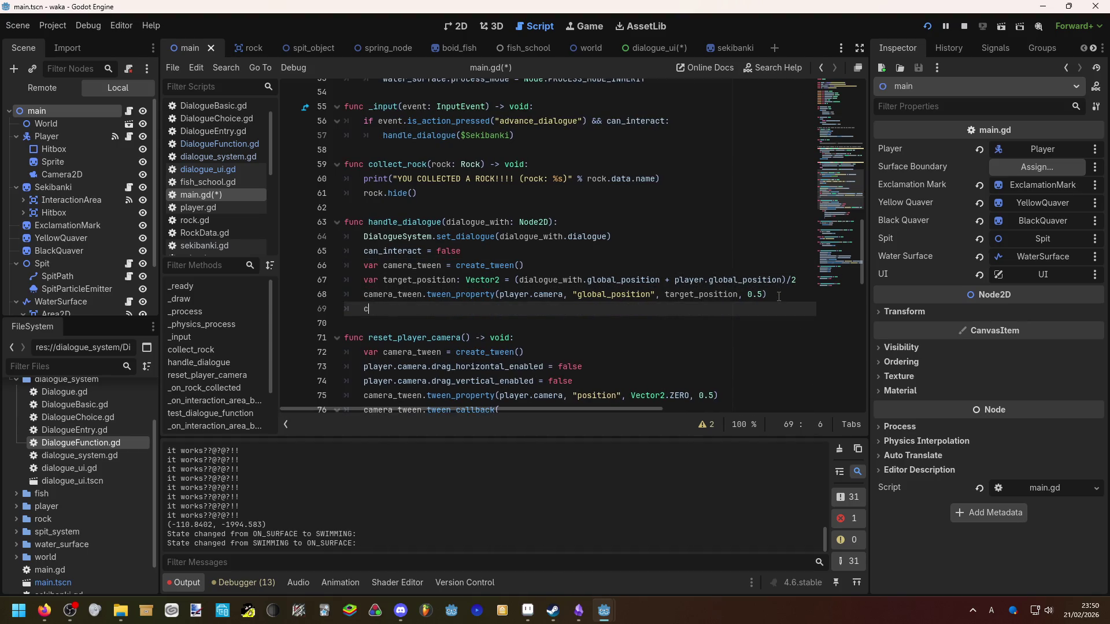
{"action": "type", "text": "amera_tween.tw"}
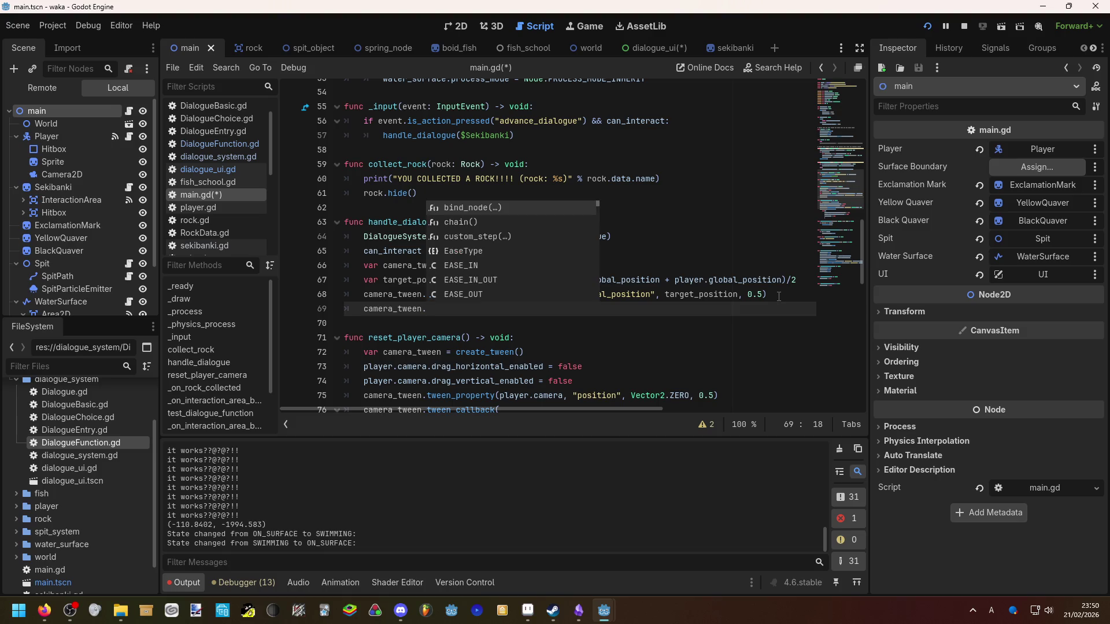
{"action": "key", "text": "Down"}
{"action": "key", "text": "Down"}
{"action": "key", "text": "Down"}
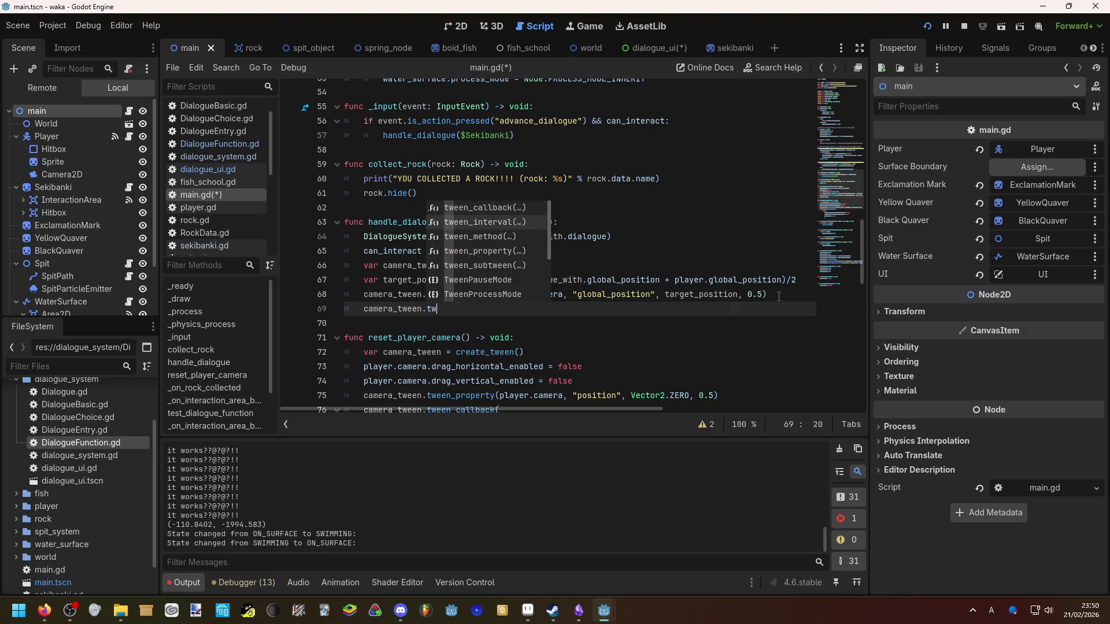
{"action": "key", "text": "Return"}
{"action": "type", "text": ").para"}
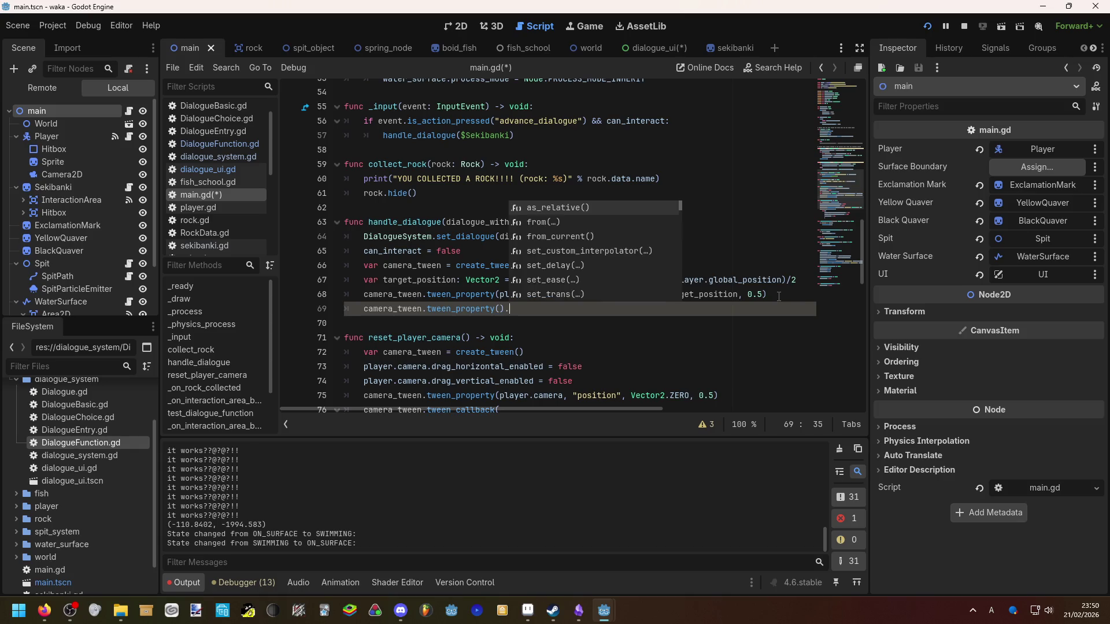
{"action": "key", "text": "BackSpace"}
{"action": "key", "text": "BackSpace"}
{"action": "key", "text": "BackSpace"}
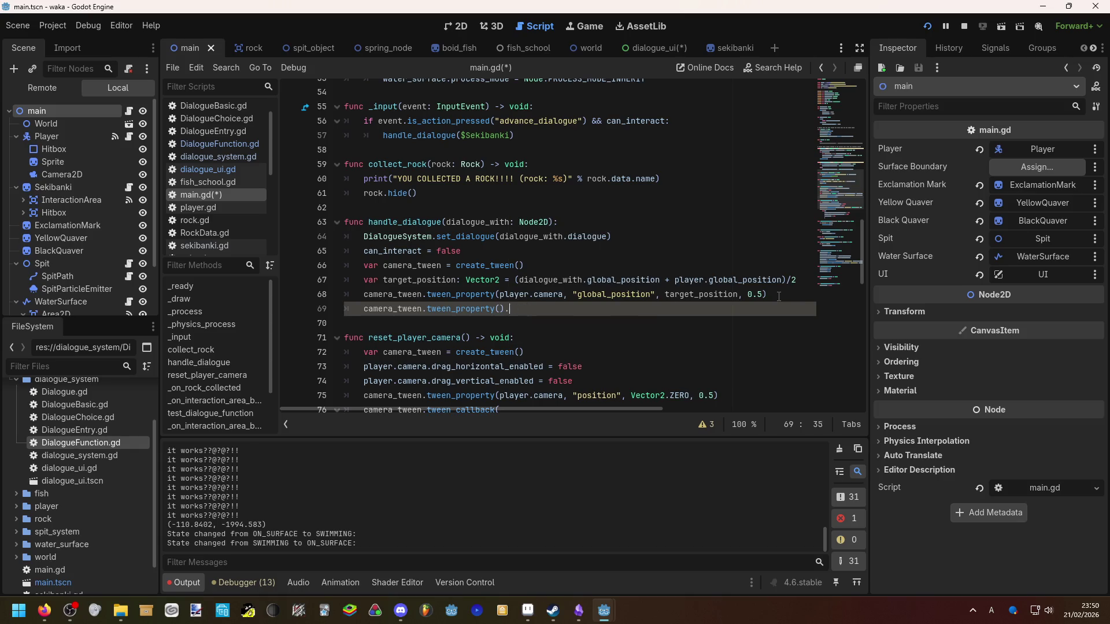
{"action": "type", "text": "pa"}
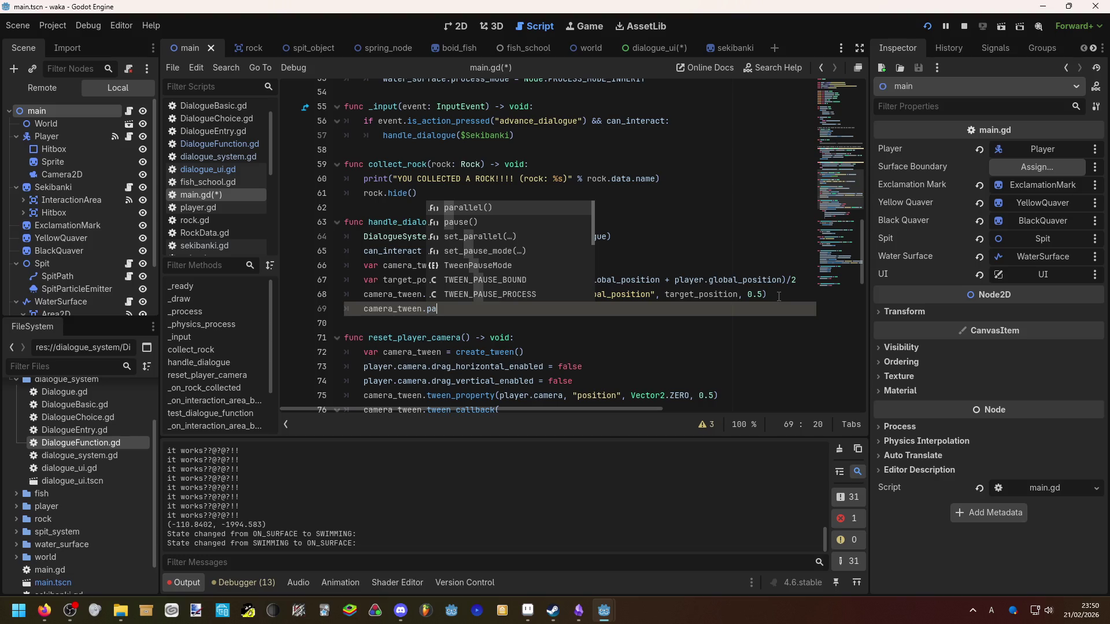
{"action": "key", "text": "Return"}
{"action": "type", "text": ".tww"}
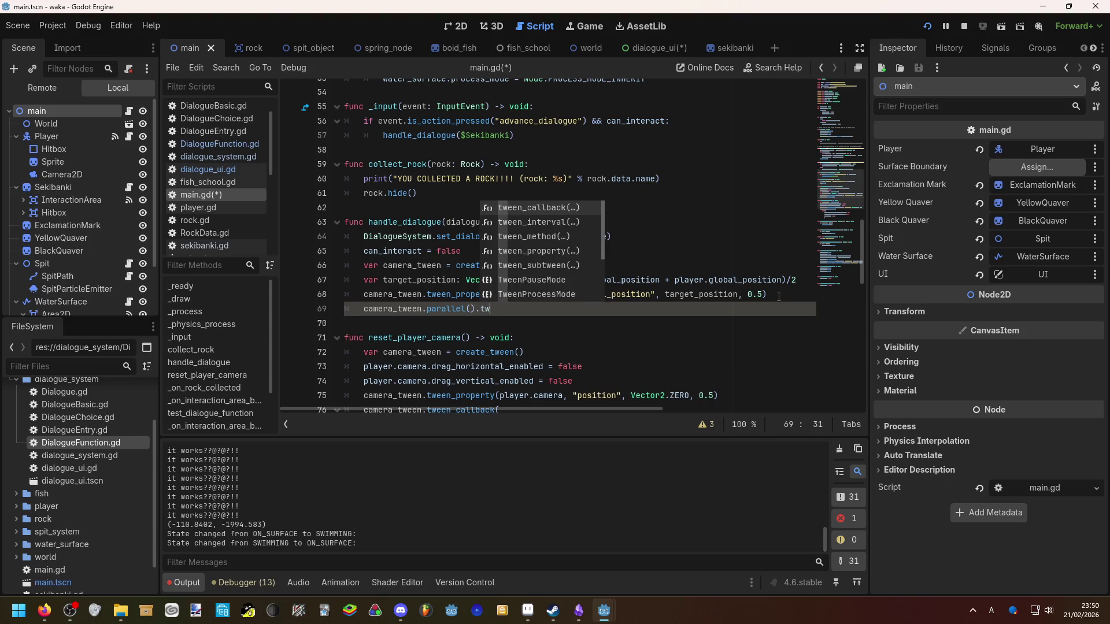
{"action": "key", "text": "BackSpace"}
{"action": "key", "text": "Down"}
{"action": "key", "text": "Down"}
{"action": "key", "text": "Down"}
{"action": "key", "text": "Return"}
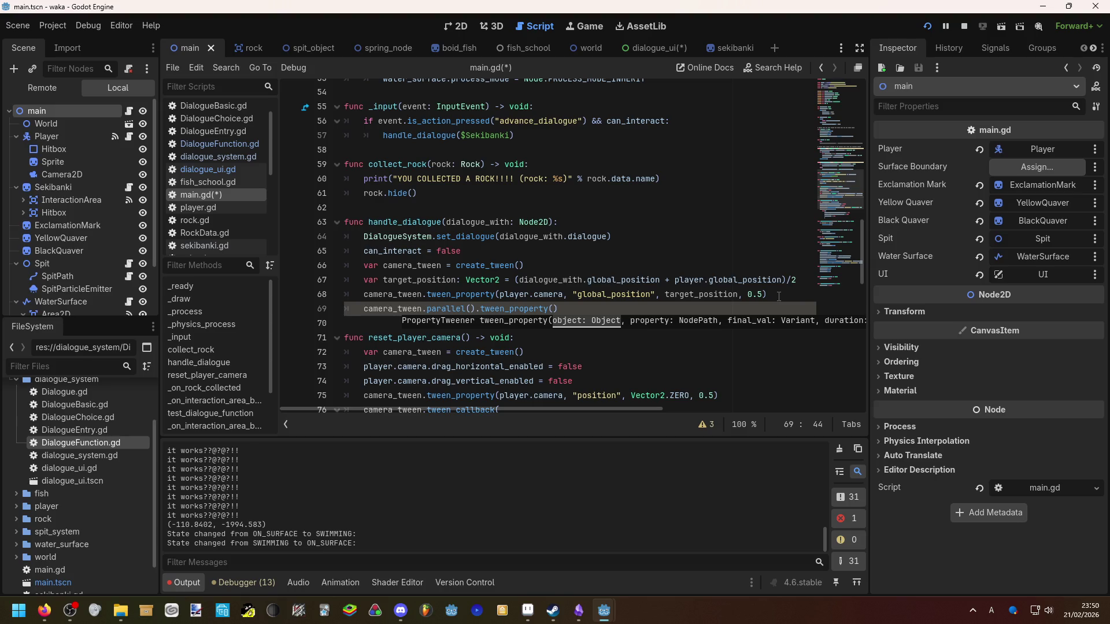
{"action": "type", "text": "pl"}
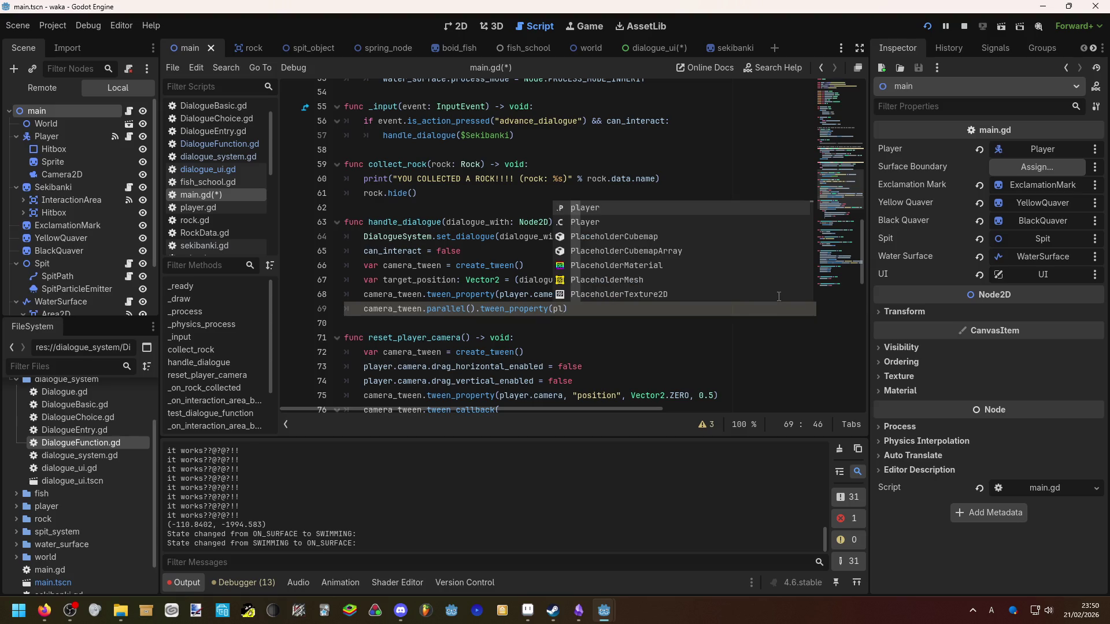
{"action": "key", "text": "Return"}
{"action": "type", "text": ".c"}
{"action": "key", "text": "Return"}
{"action": "type", "text": ", \""}
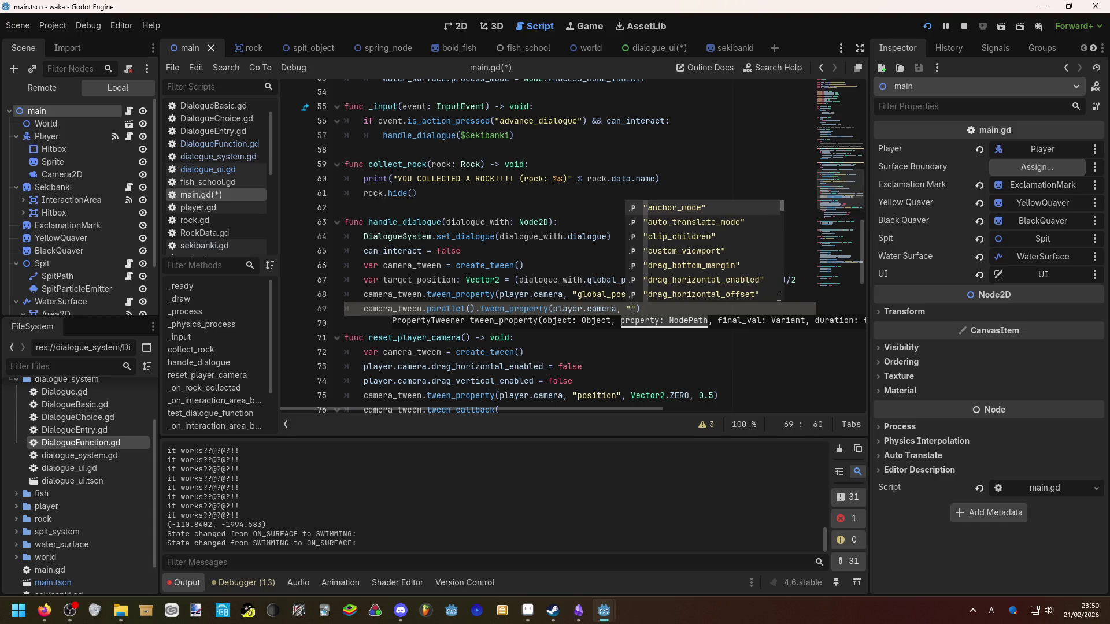
{"action": "key", "text": "Down"}
{"action": "key", "text": "Down"}
{"action": "key", "text": "Down"}
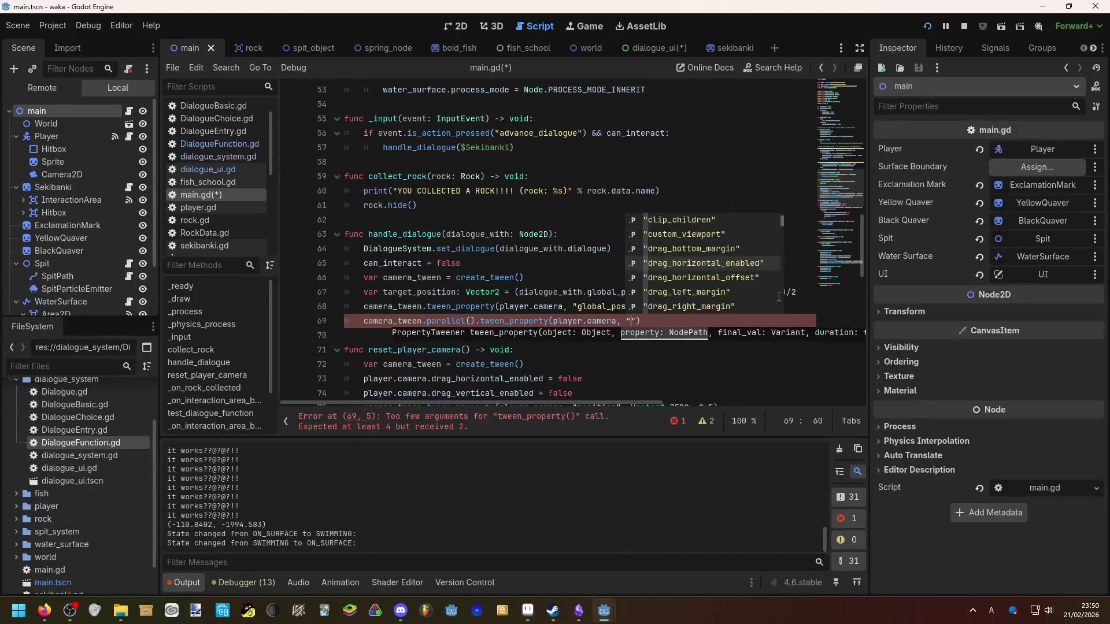
{"action": "key", "text": "Down"}
{"action": "key", "text": "Return"}
{"action": "type", "text": ","}
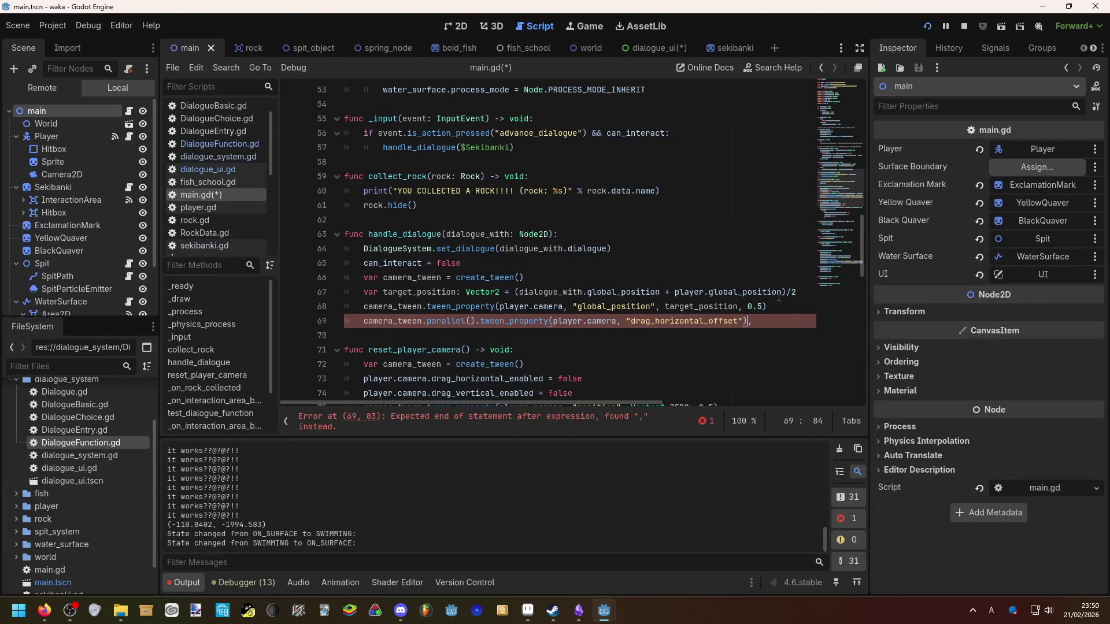
{"action": "type", "text": " 0, "}
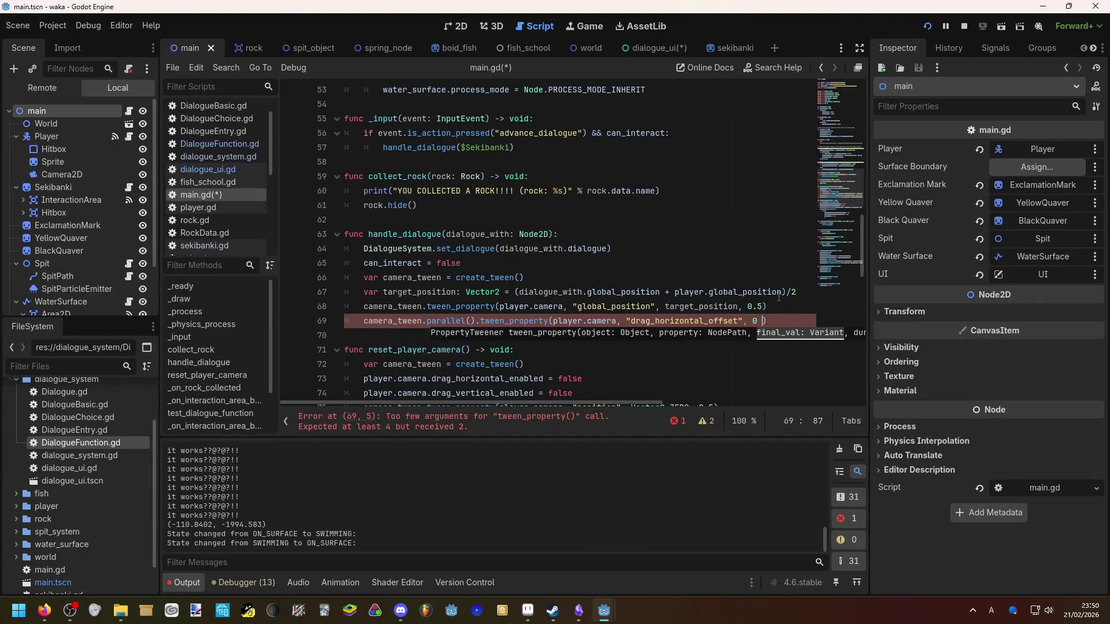
{"action": "type", "text": "0.5)"}
Add a parallel drag_vertical_offset tween over 0.5 below it and save main.gd
{"action": "key", "text": "Return"}
{"action": "type", "text": "cam"}
{"action": "key", "text": "Return"}
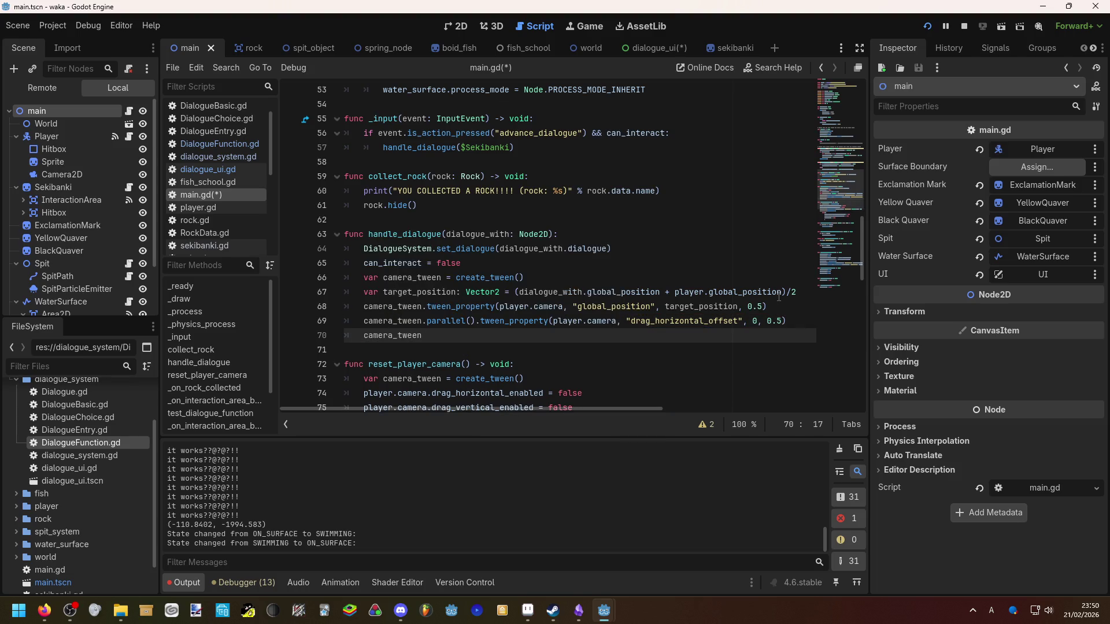
{"action": "type", "text": ".para"}
{"action": "key", "text": "Return"}
{"action": "type", "text": ".tween_pro"}
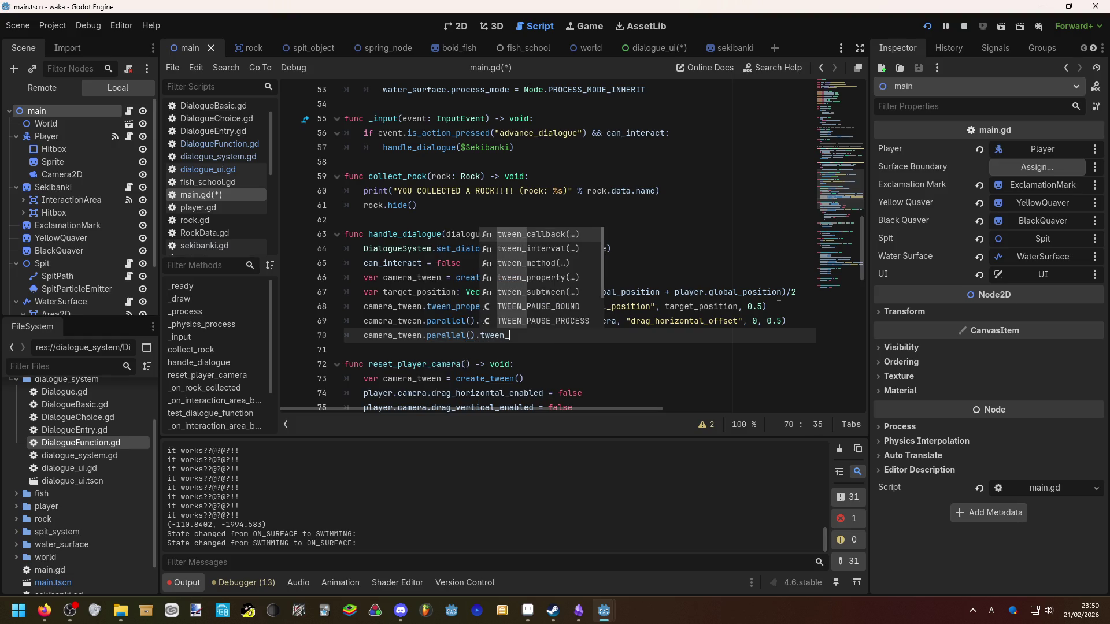
{"action": "key", "text": "Return"}
{"action": "type", "text": "pla"}
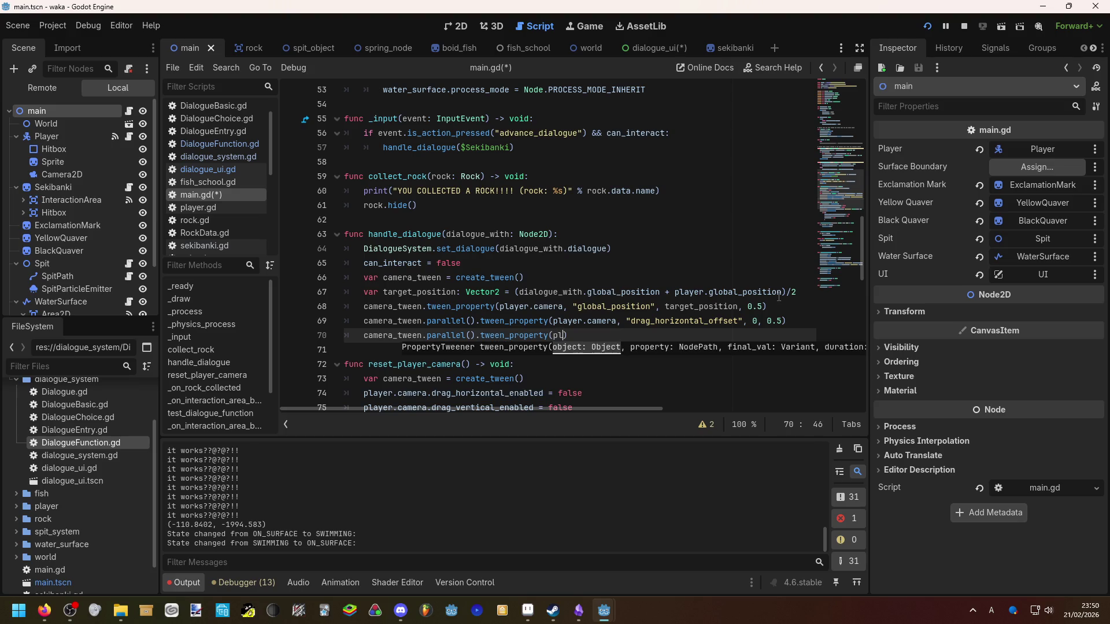
{"action": "key", "text": "Return"}
{"action": "type", "text": ".cam"}
{"action": "key", "text": "Return"}
{"action": "type", "text": ", \""}
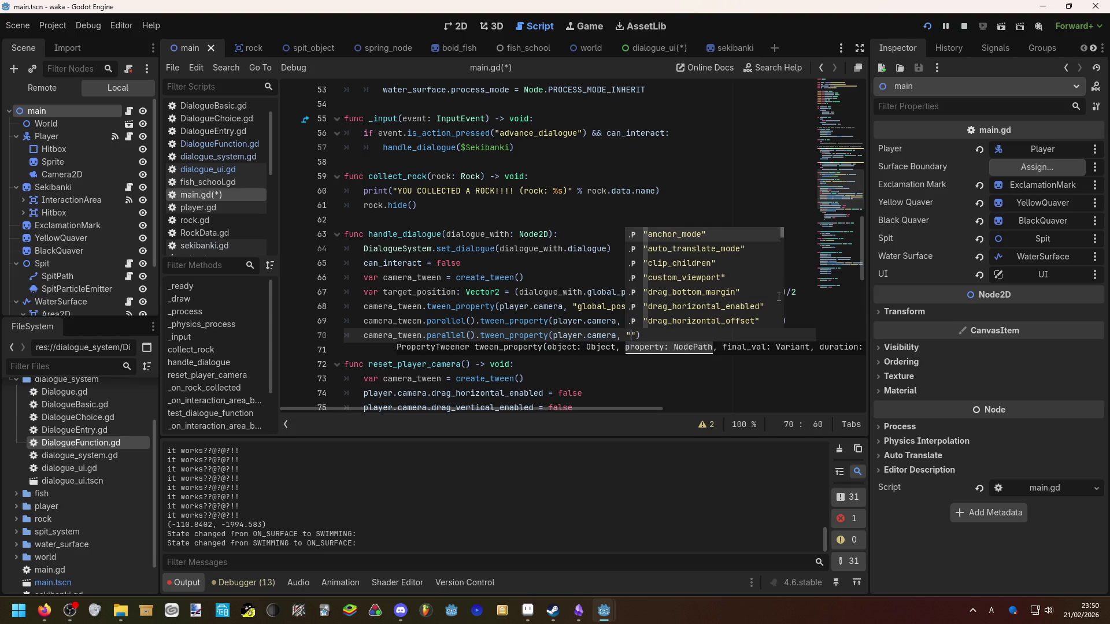
{"action": "type", "text": "d"}
{"action": "type", "text": "rag_"}
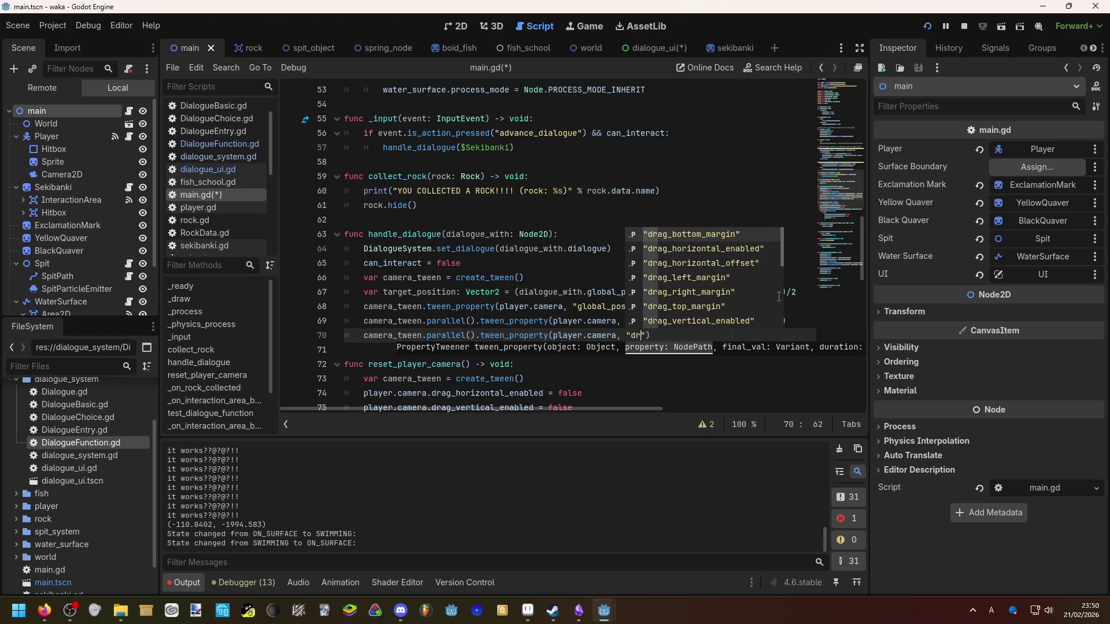
{"action": "type", "text": "v"}
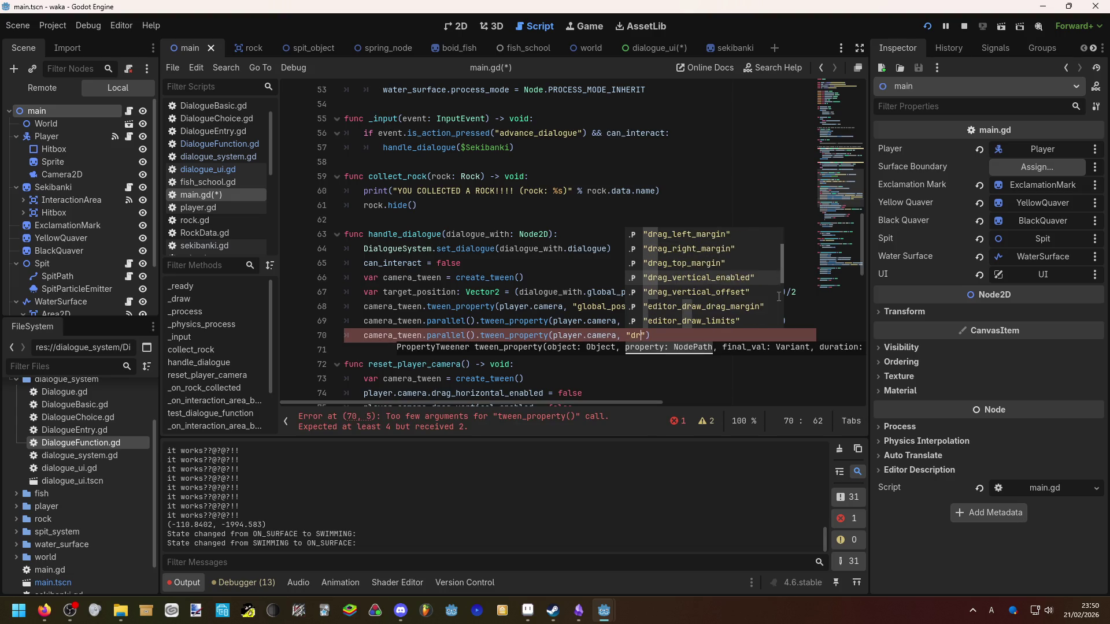
{"action": "key", "text": "Return"}
{"action": "type", "text": ", 9"}
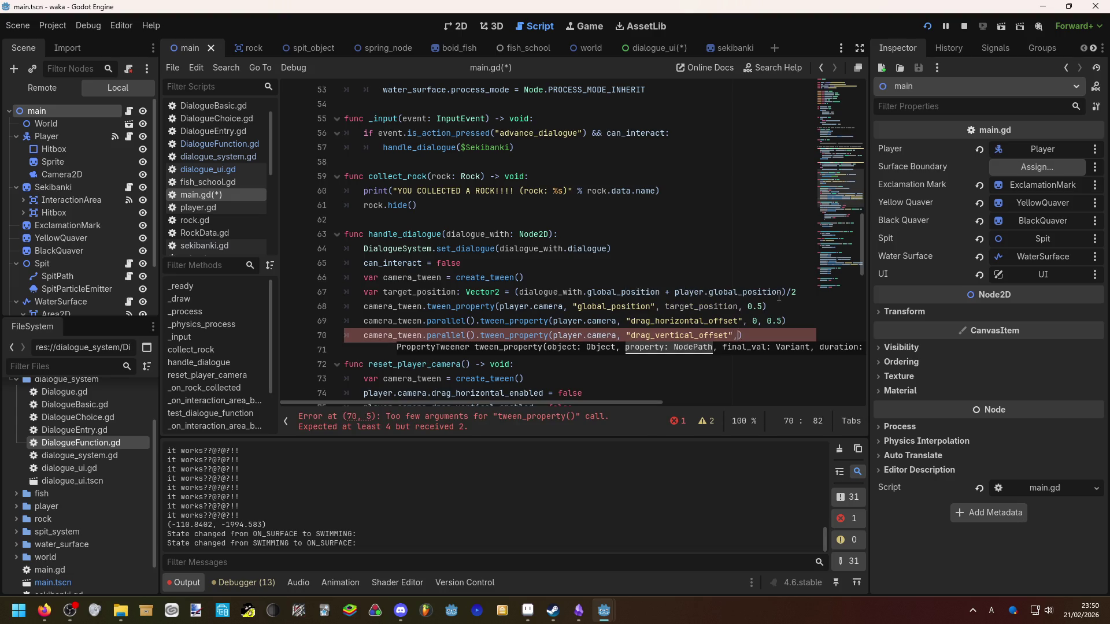
{"action": "type", "text": ", 0.5"}
{"action": "key", "text": "ctrl+s"}
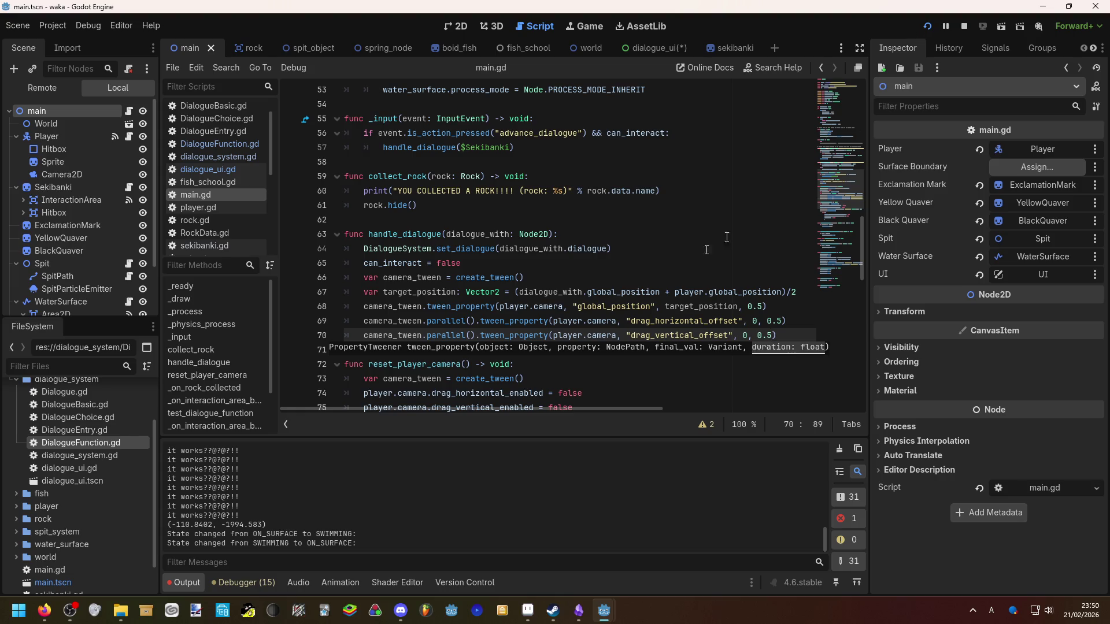
Replace reset_player_camera's drag-disable lines with the two drag-offset tweens, save, and run the game
{"action": "scroll", "coordinate": [598, 292], "scroll_direction": "down", "scroll_amount": 3}
{"action": "mouse_move", "coordinate": [614, 275]}
{"action": "left_mouse_down"}
{"action": "mouse_move", "coordinate": [235, 243]}
{"action": "mouse_move", "coordinate": [234, 260]}
{"action": "left_mouse_up"}
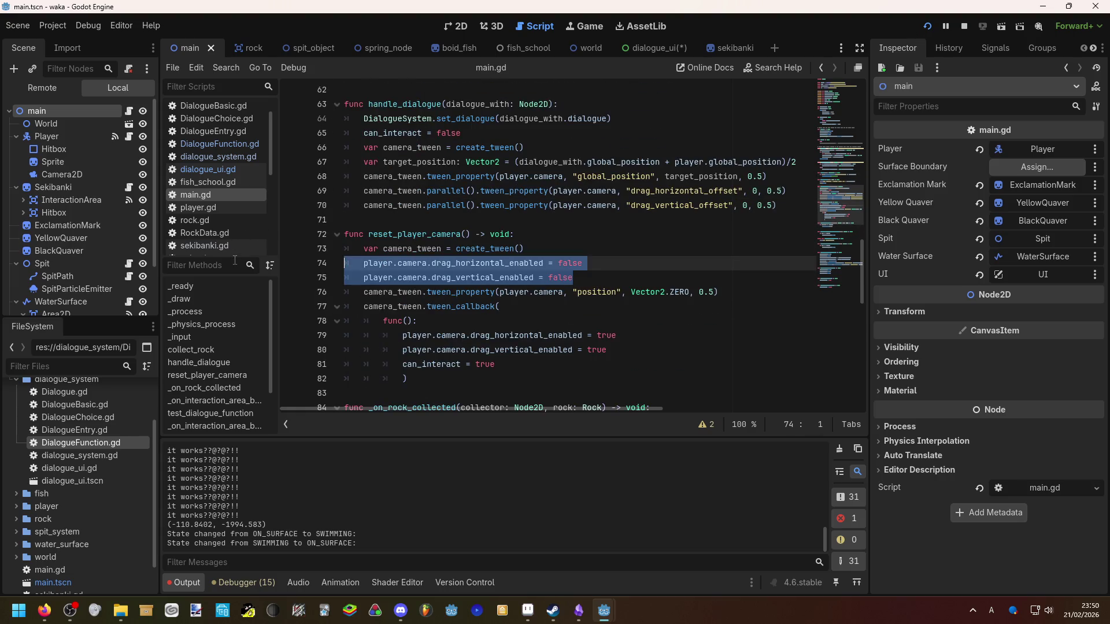
{"action": "key", "text": "BackSpace"}
{"action": "key", "text": "BackSpace"}
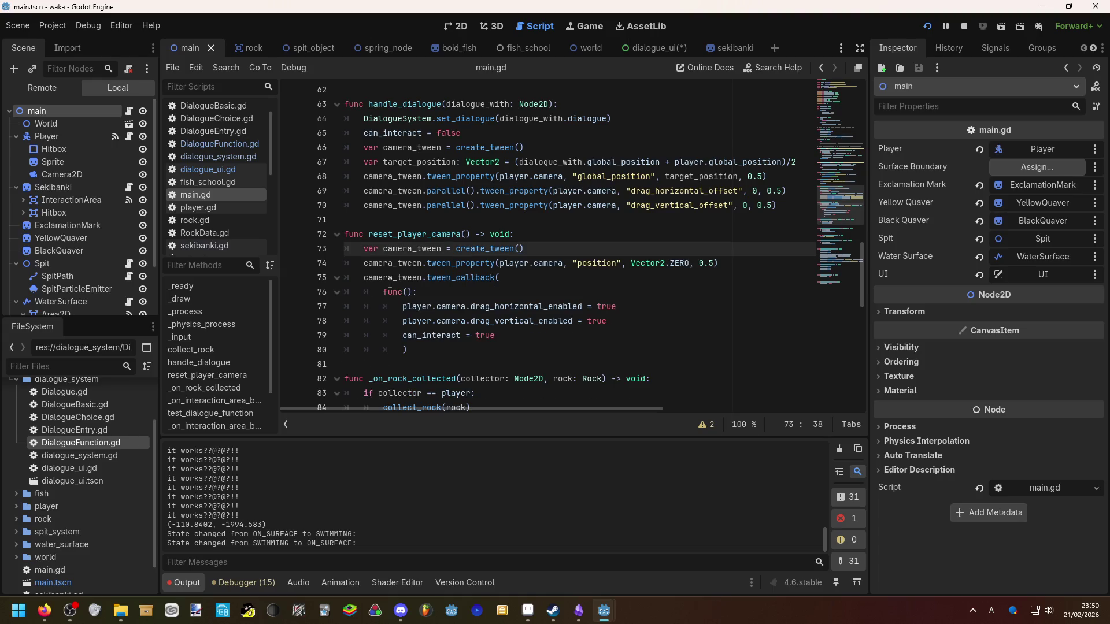
{"action": "left_click_drag", "start_coordinate": [778, 206], "coordinate": [367, 189]}
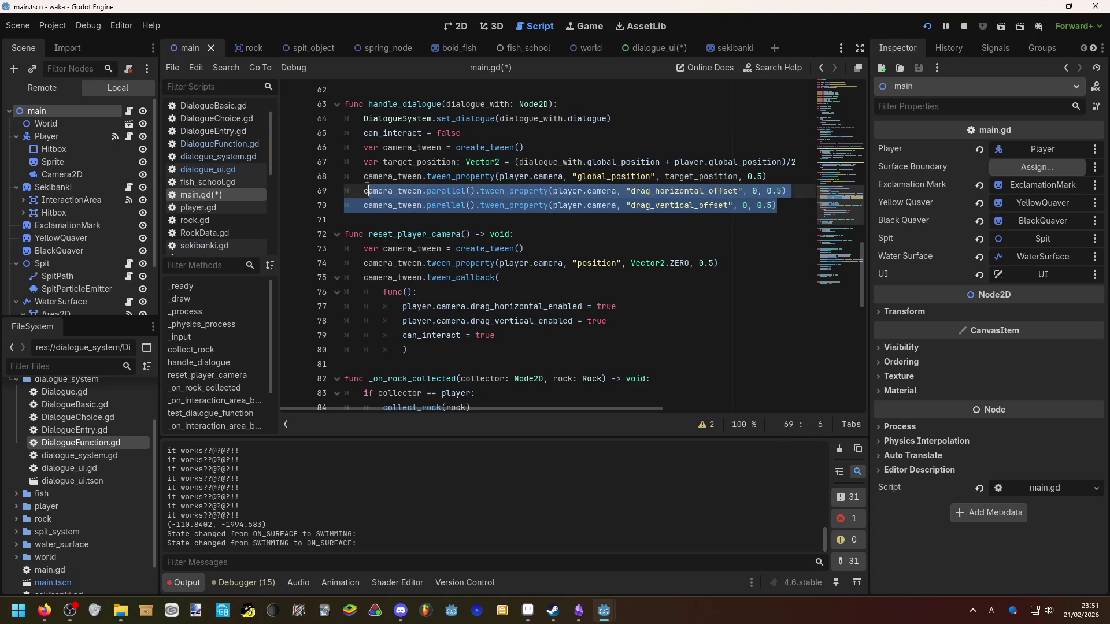
{"action": "left_click", "coordinate": [723, 264]}
{"action": "key", "text": "Return"}
{"action": "type", "text": "camera_tween.parallel().tween_property(player.camera, \"drag_horizontal_offset\", 0, 0.5) \tcamera_tween.parallel().tween_property(player.camera, \"drag_vertical_offset\", 0, 0.5)"}
{"action": "key", "text": "ctrl+s"}
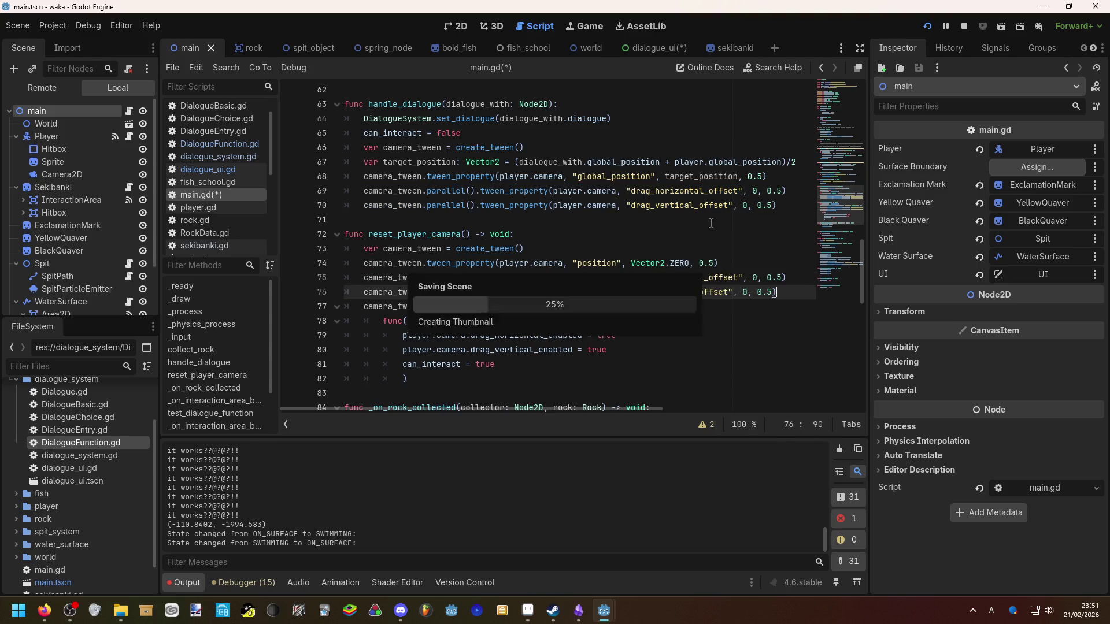
{"action": "left_click", "coordinate": [928, 26]}
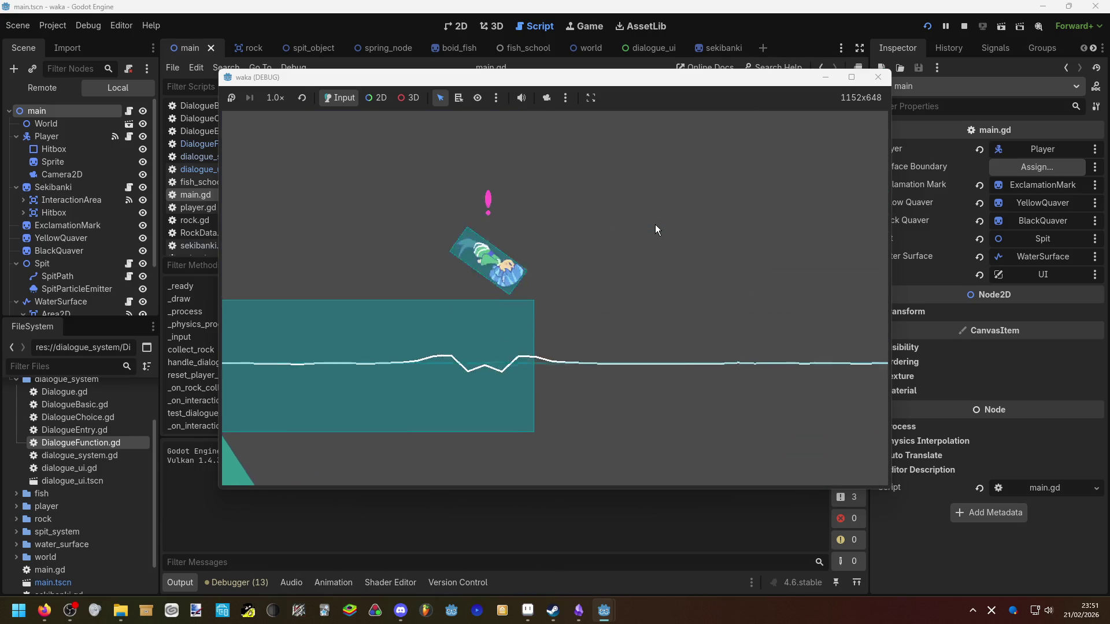
Talk to the character repeatedly, advancing lines and choices while swimming away and back
{"action": "key", "text": "e"}
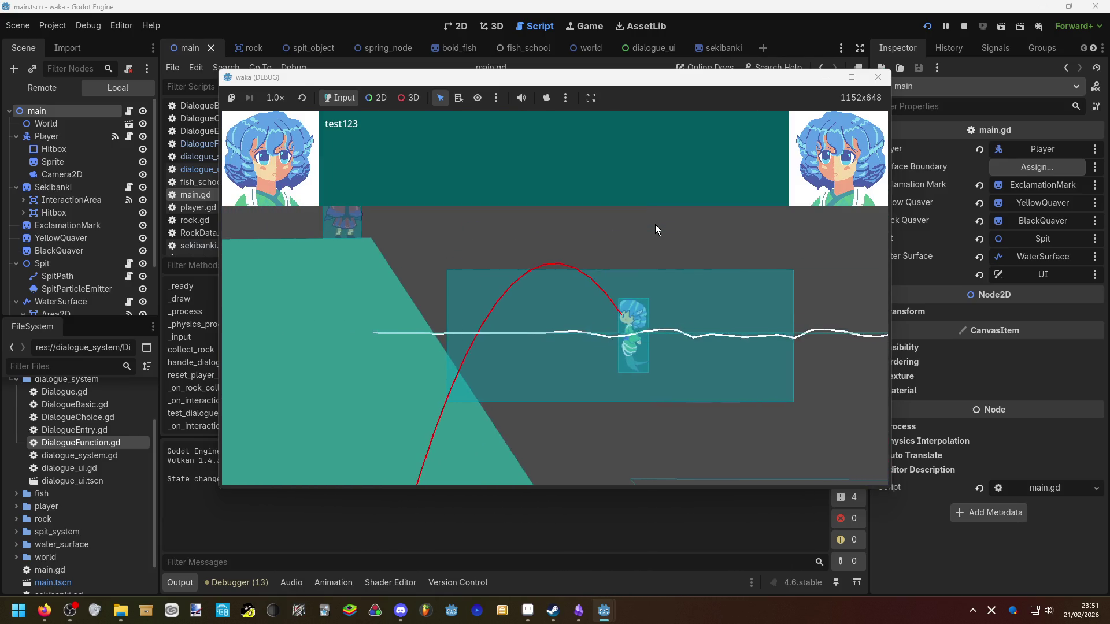
{"action": "key", "text": "e"}
{"action": "key", "text": "e"}
{"action": "key", "text": "e"}
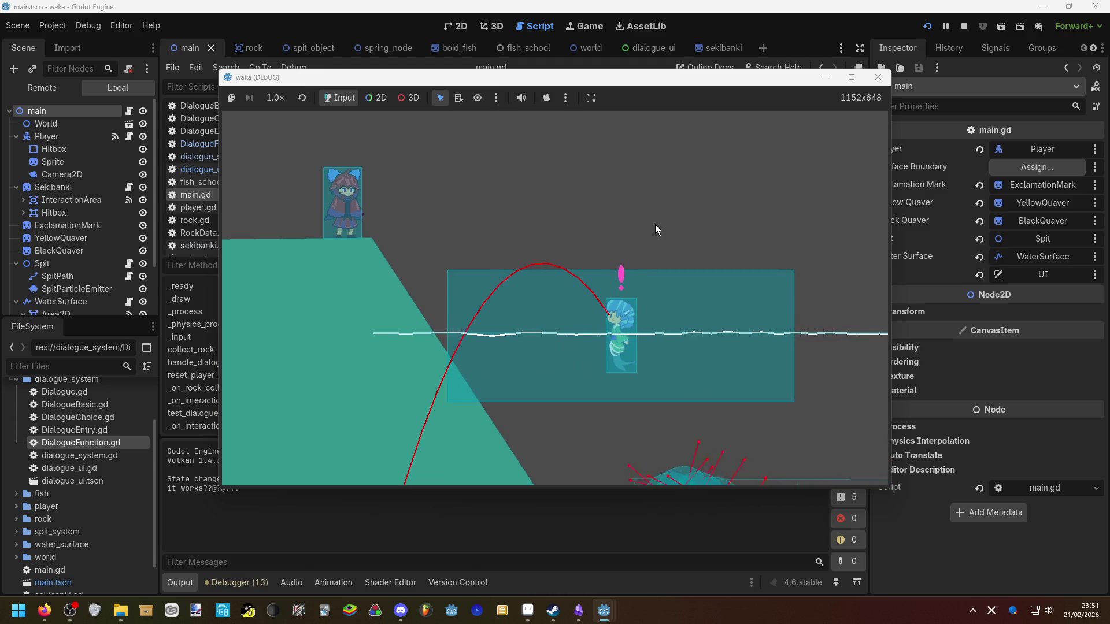
{"action": "key", "text": "e"}
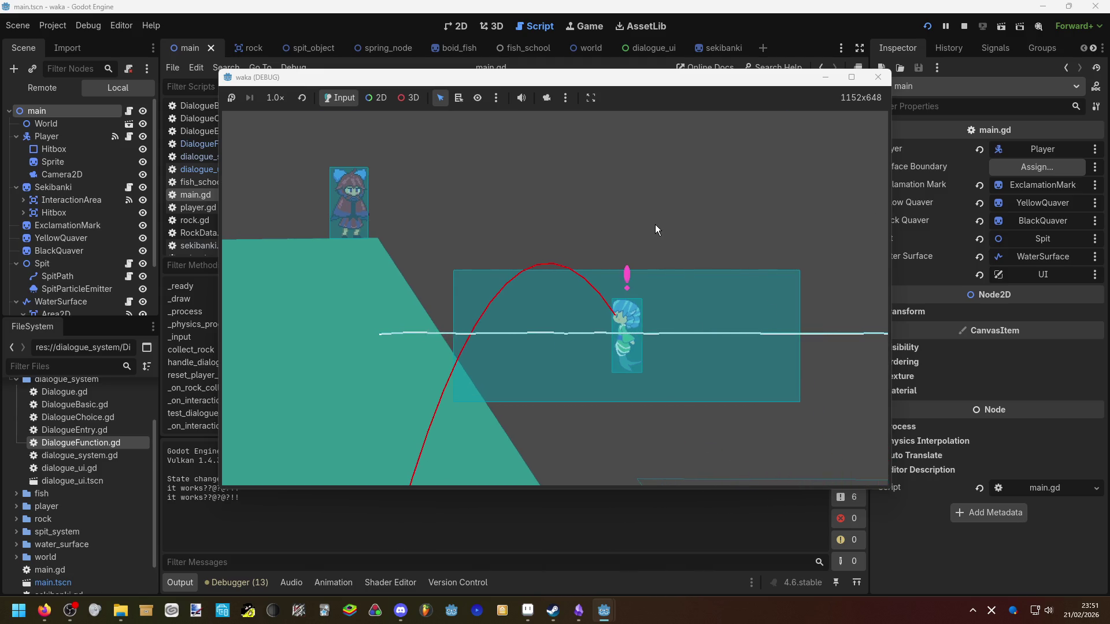
{"action": "key", "text": "d"}
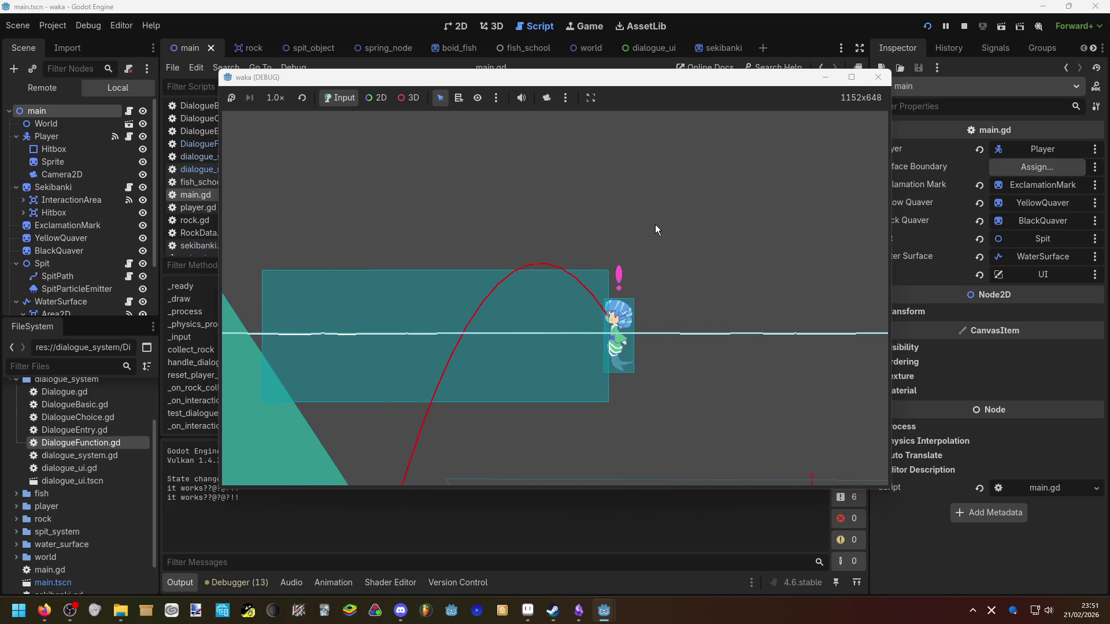
{"action": "key", "text": "e"}
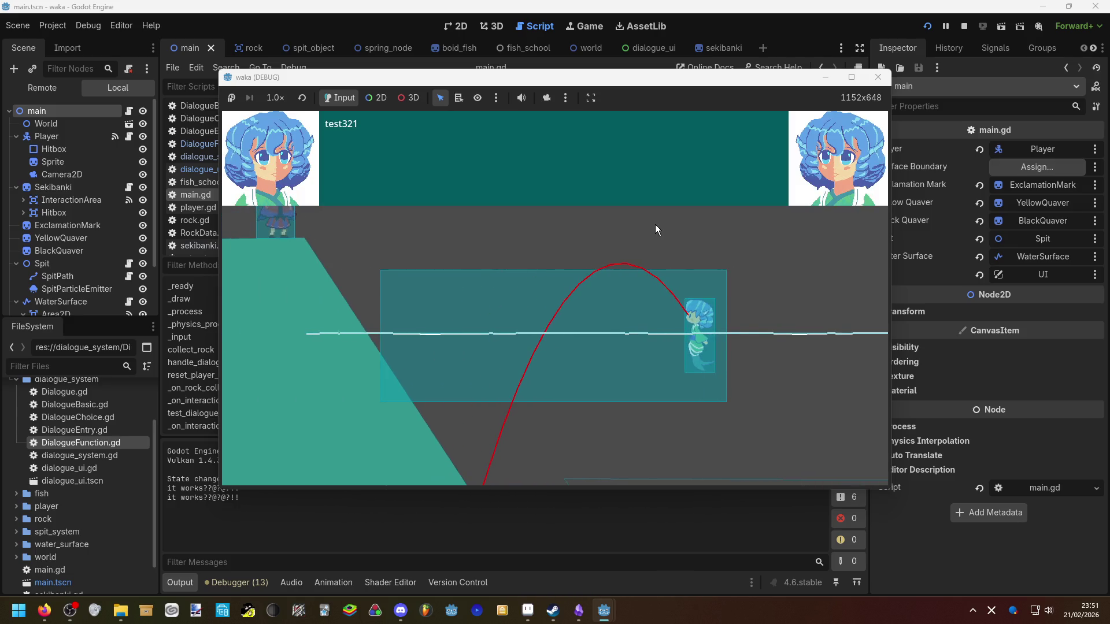
{"action": "key", "text": "e"}
{"action": "key", "text": "a"}
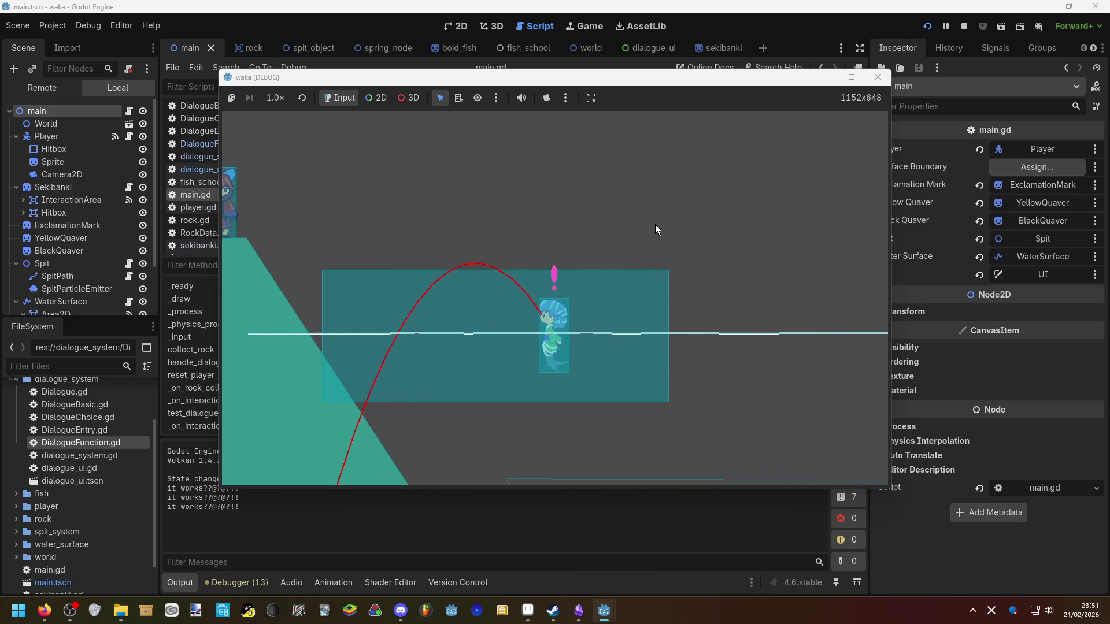
{"action": "key", "text": "e"}
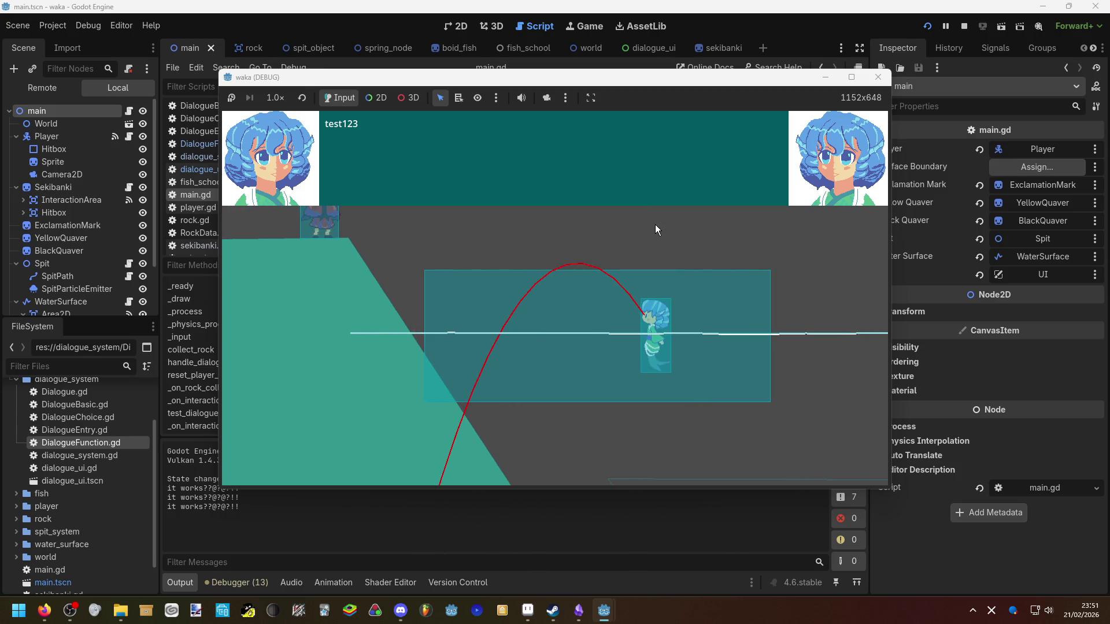
{"action": "key", "text": "e"}
{"action": "key", "text": "e"}
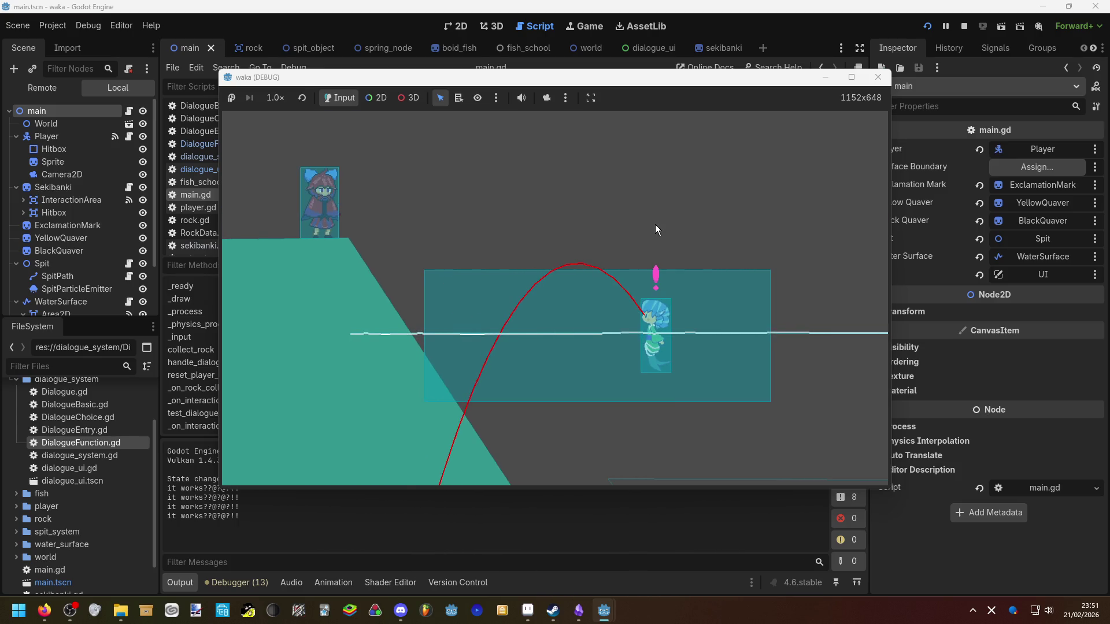
{"action": "key", "text": "d"}
{"action": "key", "text": "e"}
{"action": "key", "text": "e"}
{"action": "key", "text": "e"}
{"action": "key", "text": "e"}
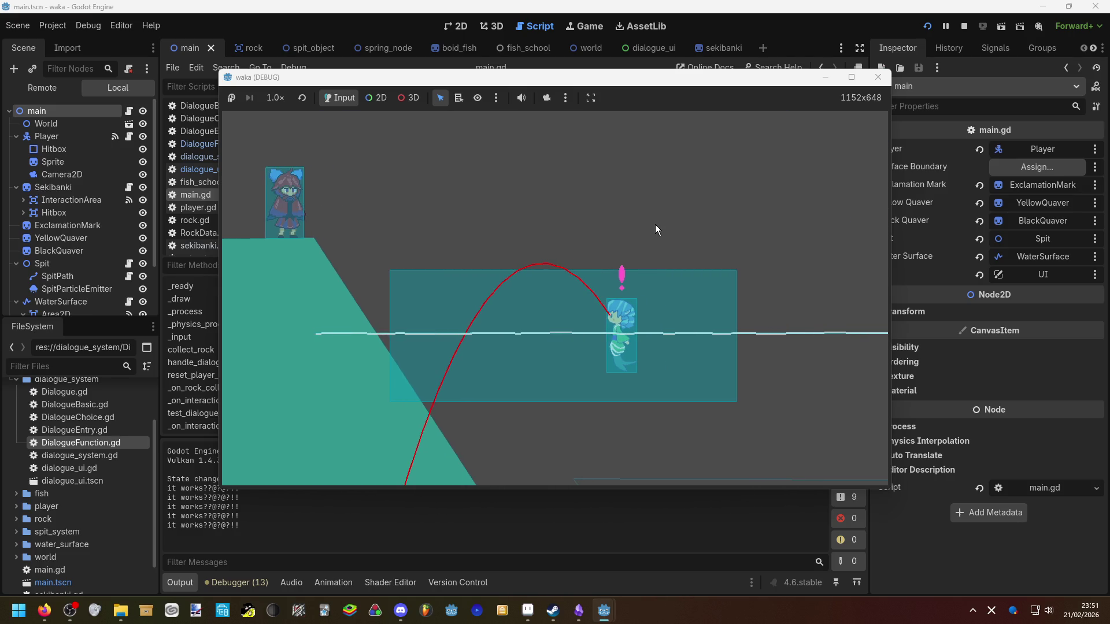
{"action": "key", "text": "d"}
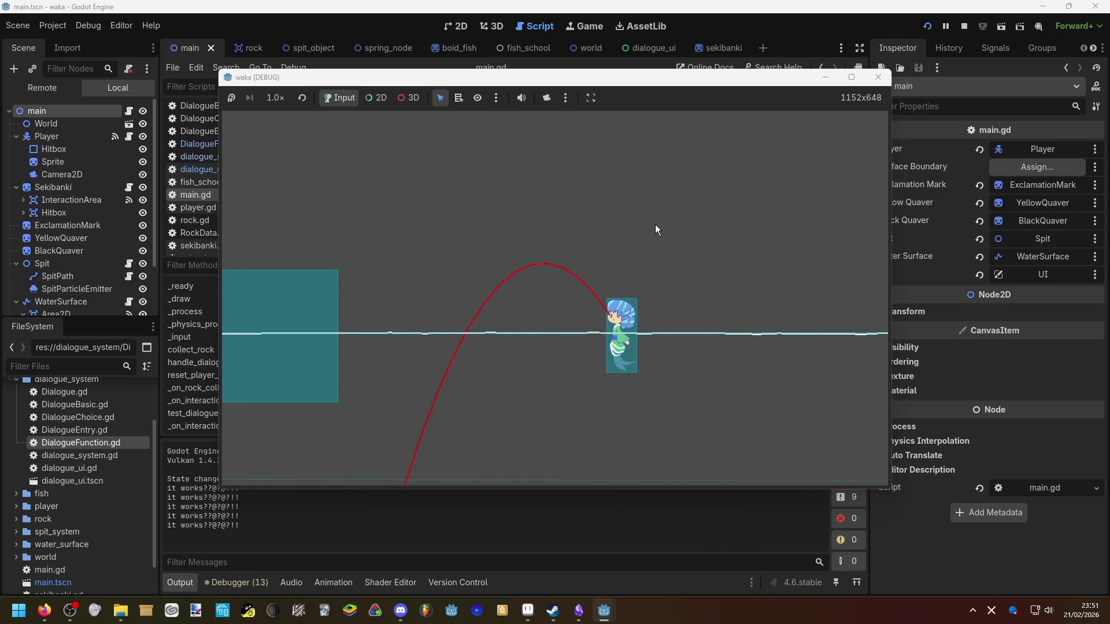
{"action": "key", "text": "a"}
{"action": "key", "text": "e"}
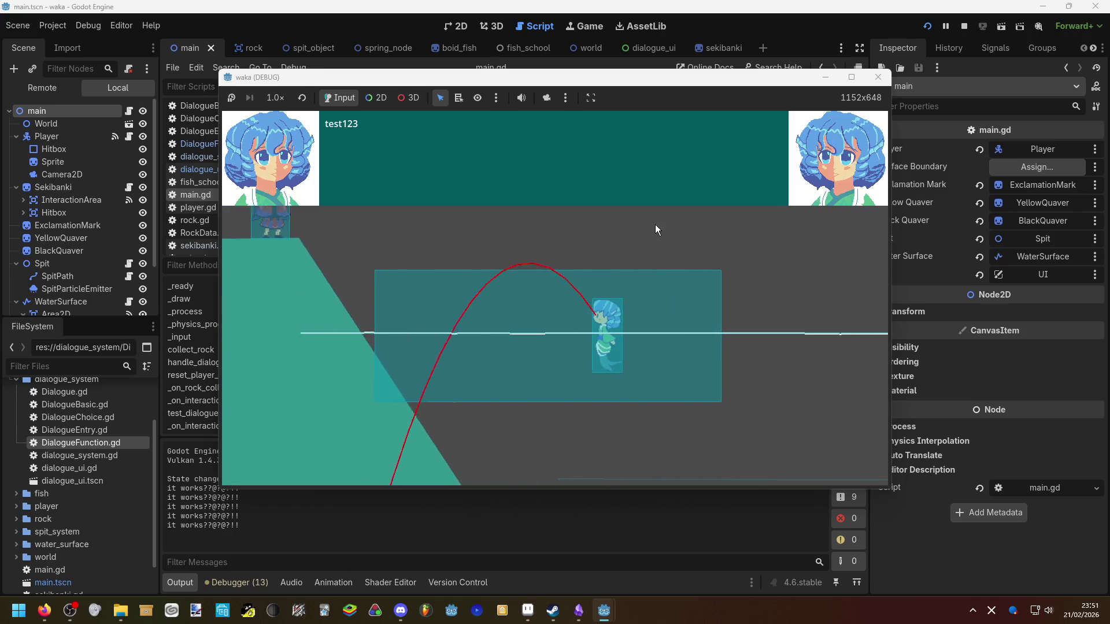
{"action": "key", "text": "e"}
{"action": "key", "text": "e"}
{"action": "key", "text": "e"}
Run through the dialogue and its choices a few more times, then stop the game with F8
{"action": "key", "text": "a"}
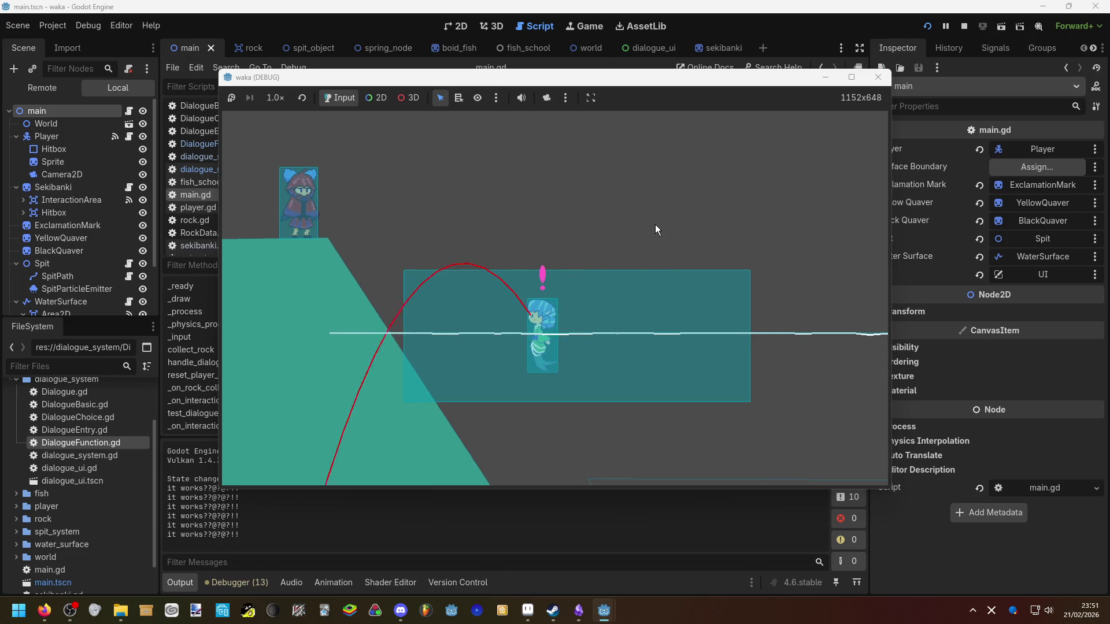
{"action": "key", "text": "e"}
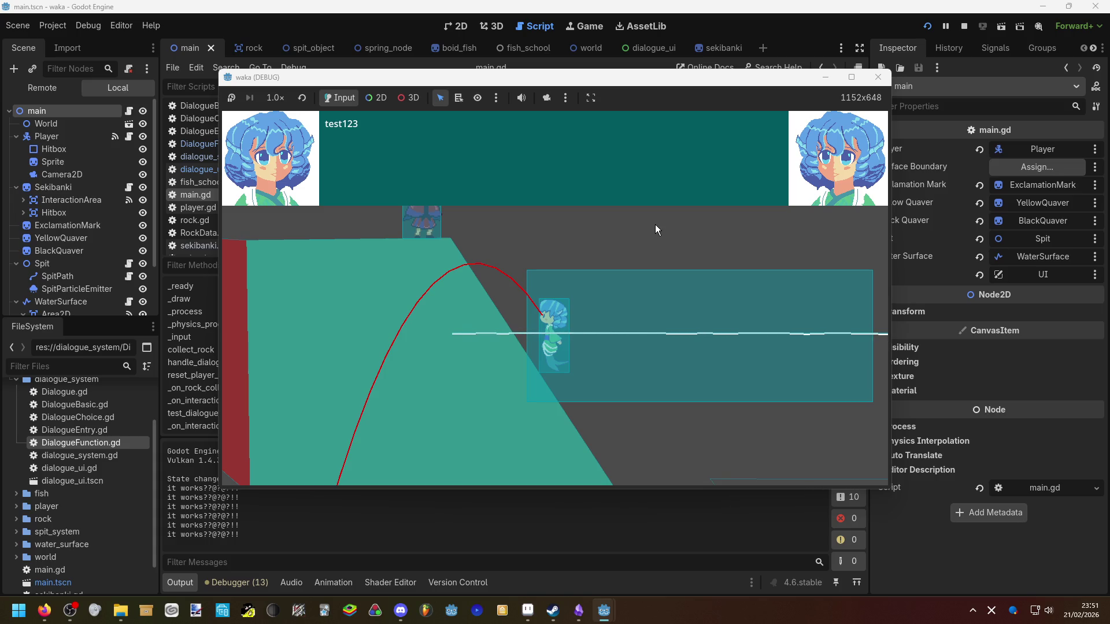
{"action": "key", "text": "e"}
{"action": "key", "text": "e"}
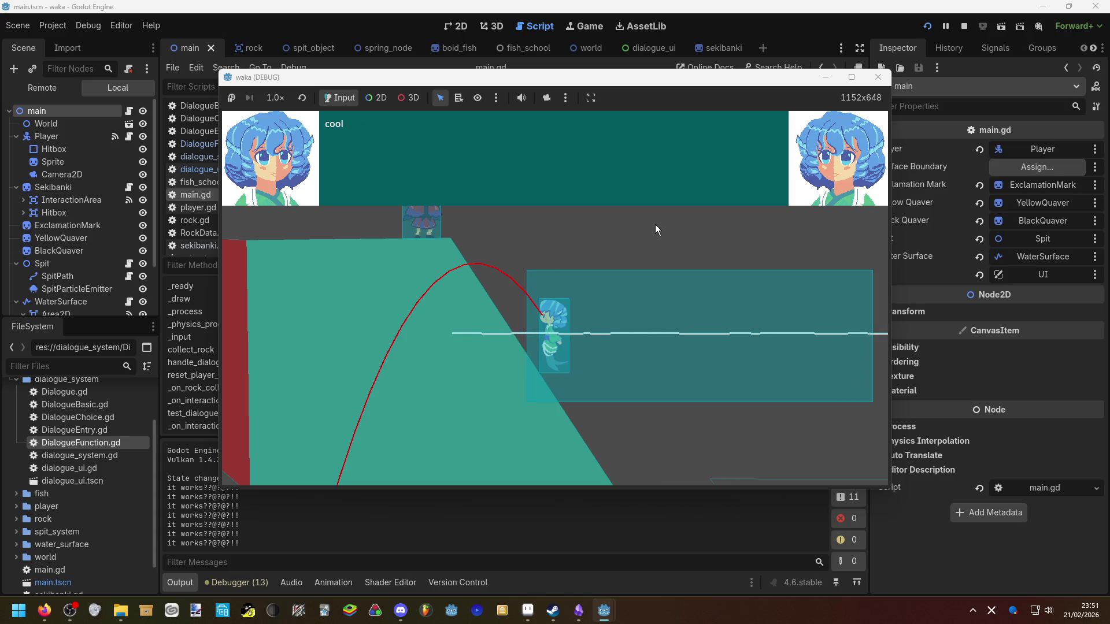
{"action": "key", "text": "e"}
{"action": "key", "text": "d"}
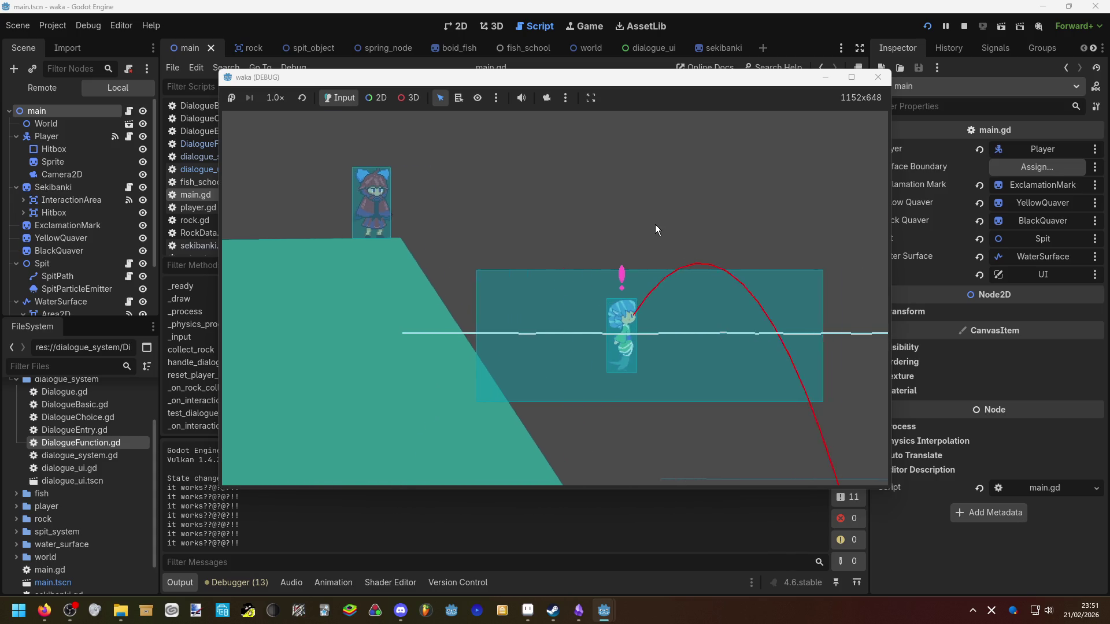
{"action": "key", "text": "e"}
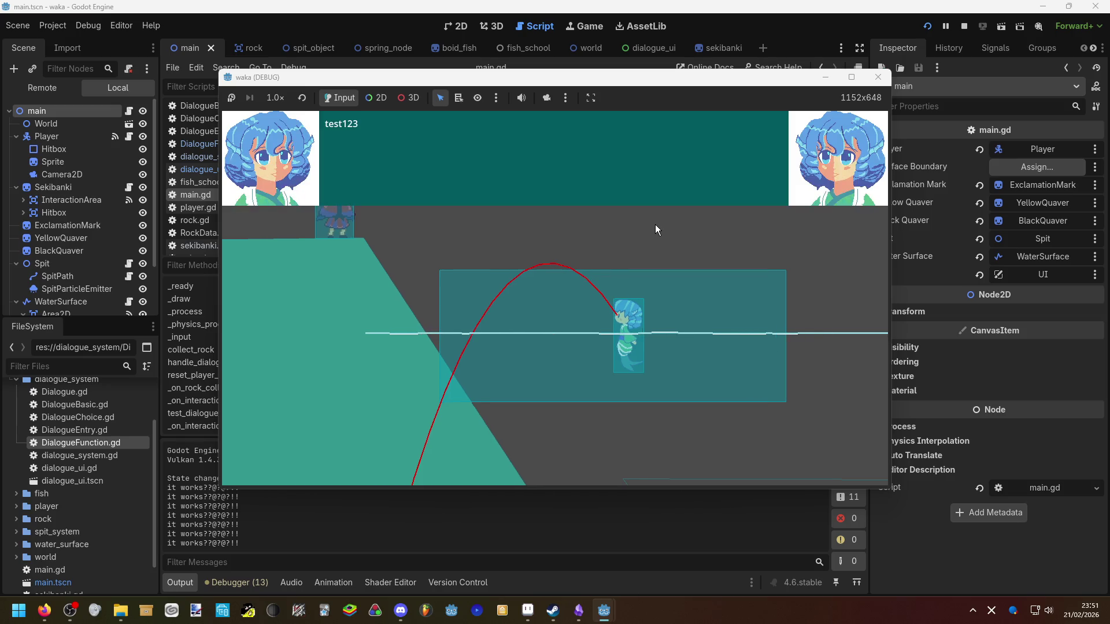
{"action": "key", "text": "e"}
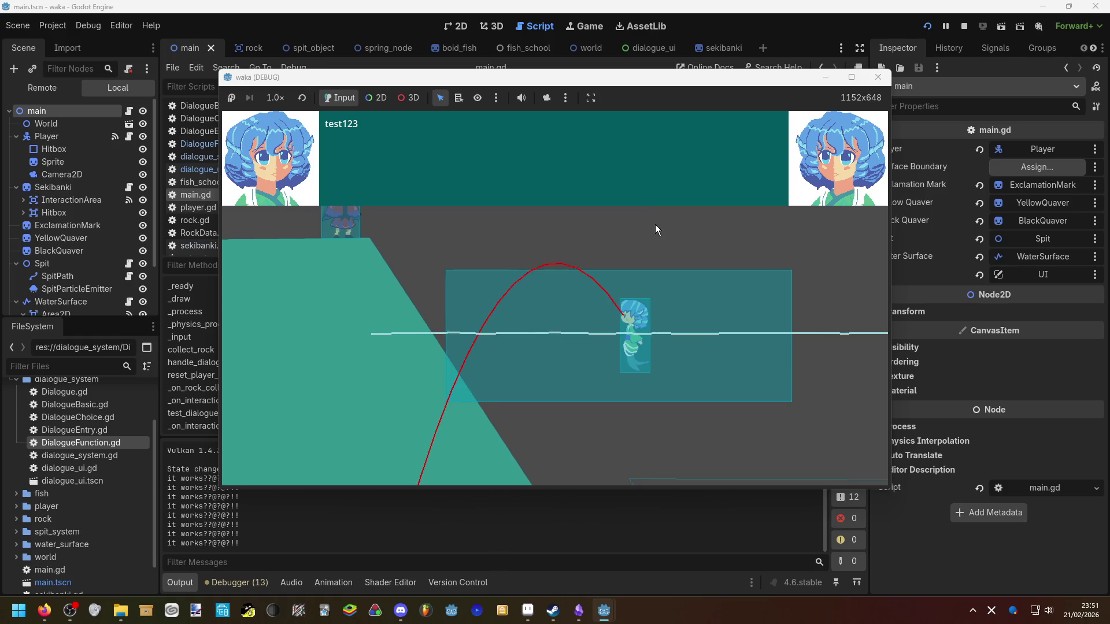
{"action": "key", "text": "Return"}
{"action": "key", "text": "Return"}
{"action": "key", "text": "Return"}
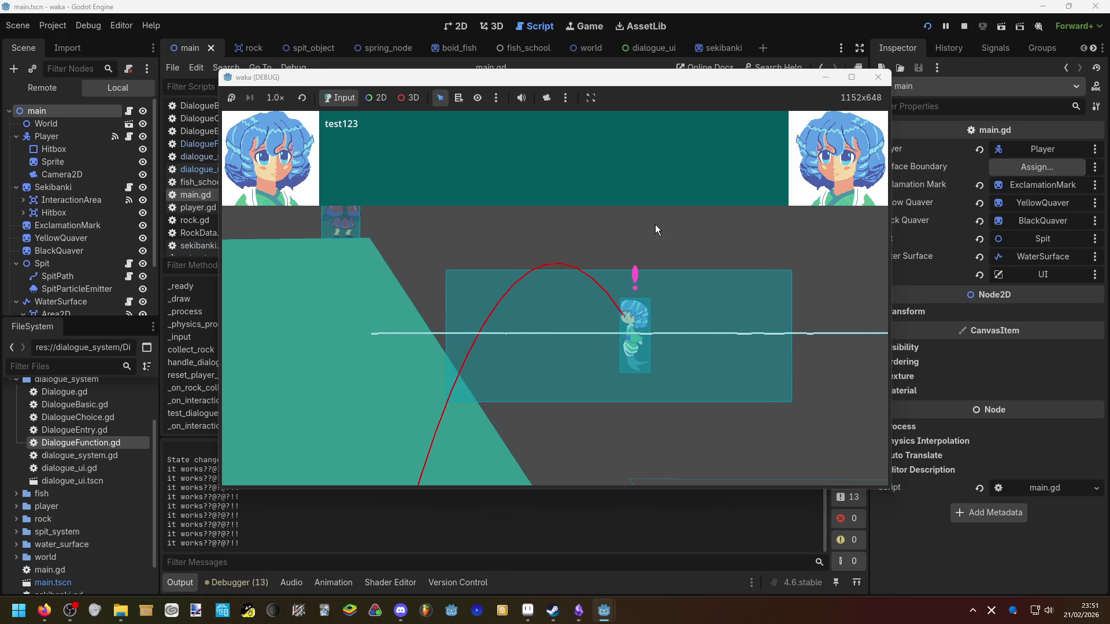
{"action": "key", "text": "Return"}
{"action": "key", "text": "Return"}
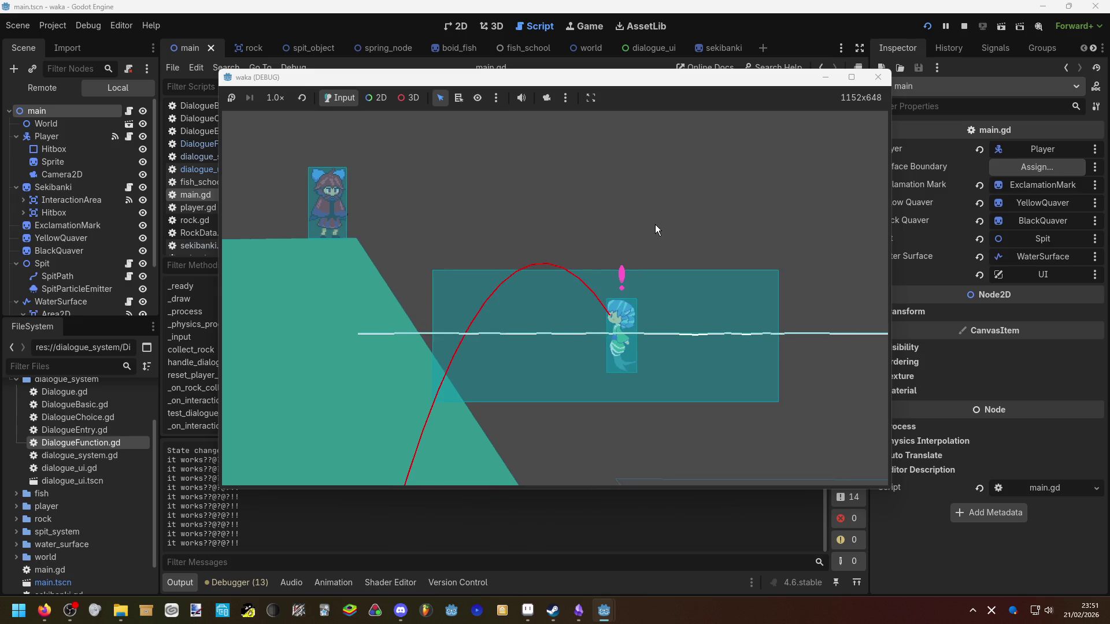
{"action": "key", "text": "Return"}
{"action": "key", "text": "Return"}
{"action": "key", "text": "Return"}
{"action": "key", "text": "F8"}
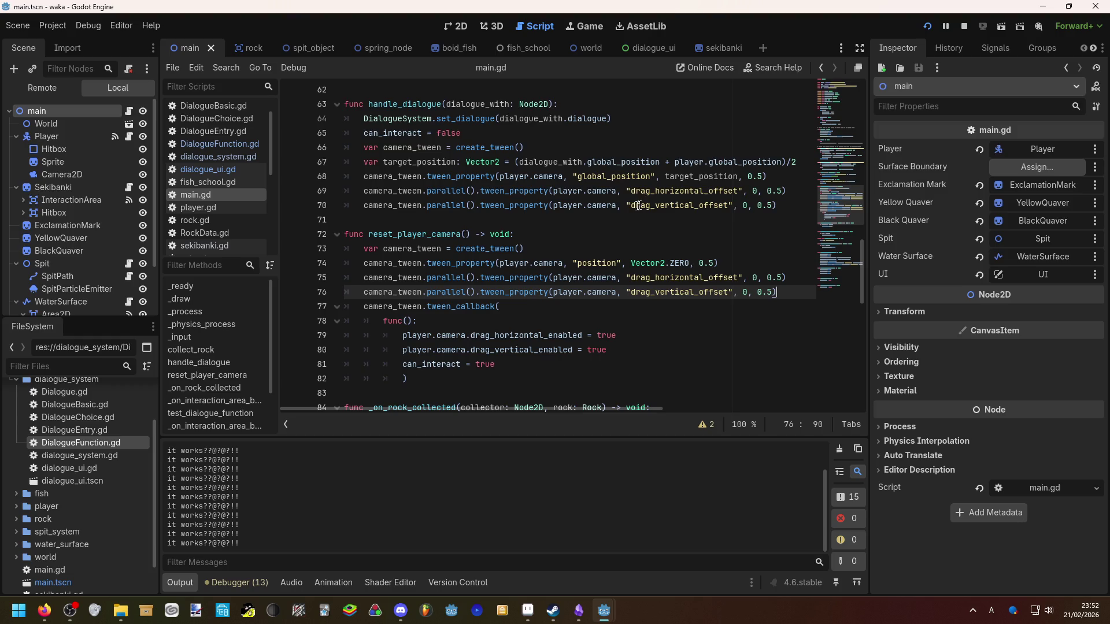
Undo the drag-offset tween edits in handle_dialogue, restoring drag disabling, and run the game
{"action": "mouse_move", "coordinate": [443, 195]}
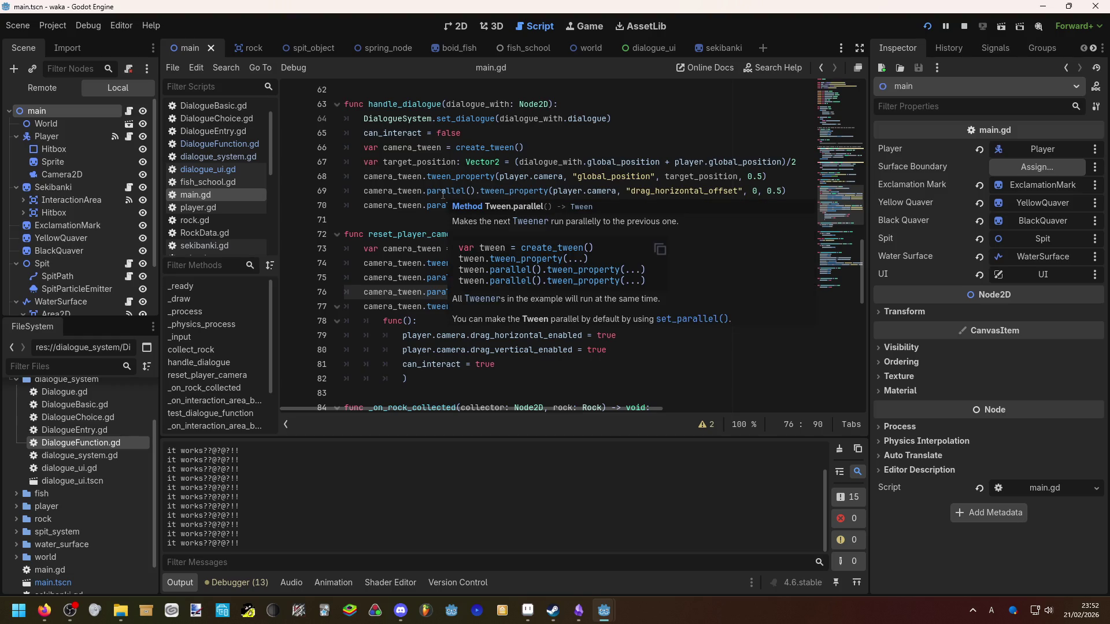
{"action": "scroll", "coordinate": [553, 148], "scroll_direction": "up", "scroll_amount": 1}
{"action": "left_click", "coordinate": [553, 149]}
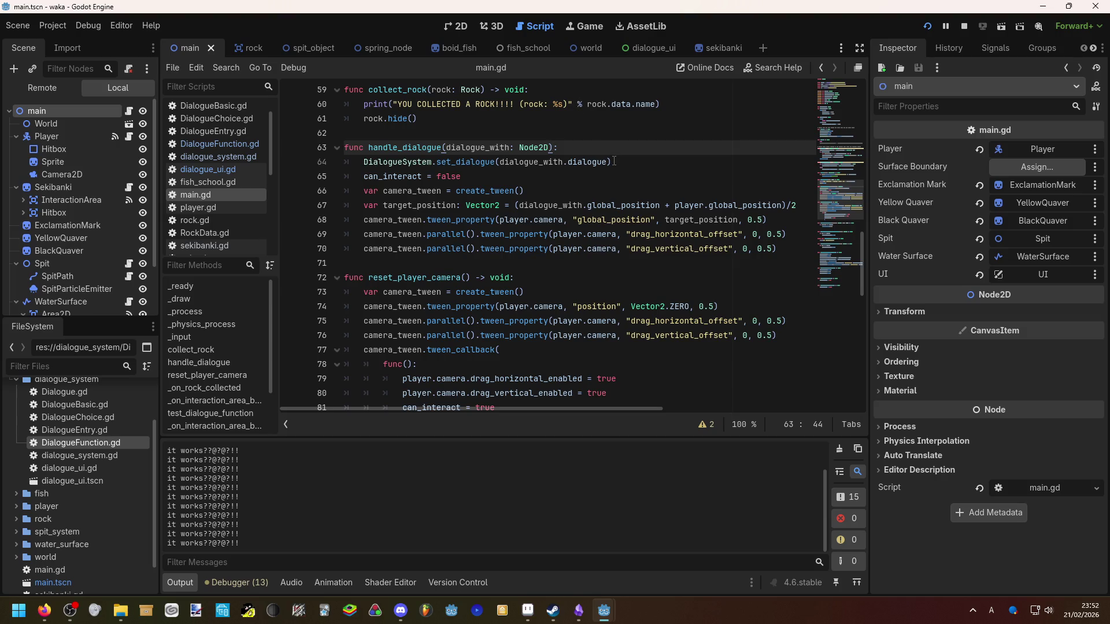
{"action": "left_click", "coordinate": [579, 179]}
{"action": "key", "text": "ctrl+z"}
{"action": "key", "text": "ctrl+z"}
{"action": "key", "text": "ctrl+z"}
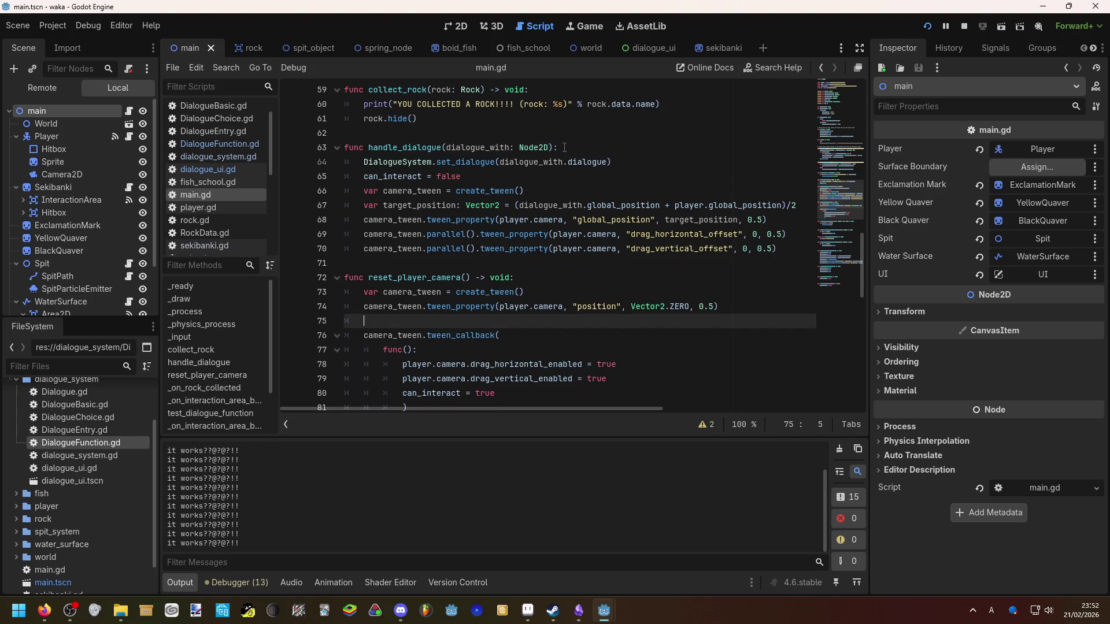
{"action": "key", "text": "ctrl+z"}
{"action": "key", "text": "ctrl+z"}
{"action": "key", "text": "ctrl+z"}
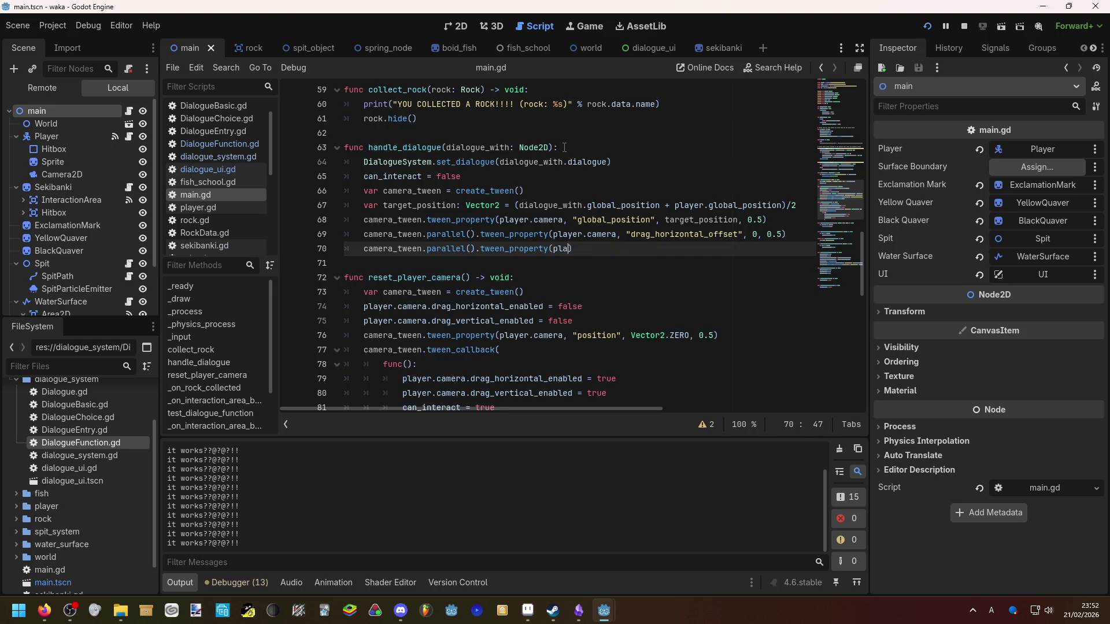
{"action": "key", "text": "ctrl+z"}
{"action": "key", "text": "ctrl+z"}
{"action": "key", "text": "ctrl+z"}
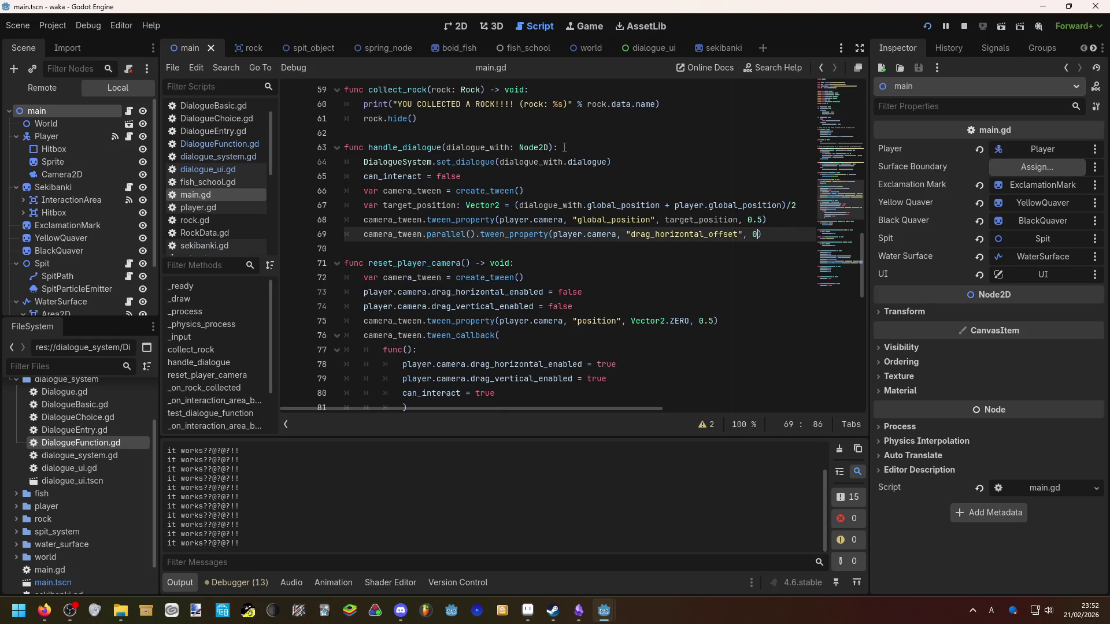
{"action": "key", "text": "ctrl+z"}
{"action": "key", "text": "ctrl+z"}
{"action": "key", "text": "ctrl+z"}
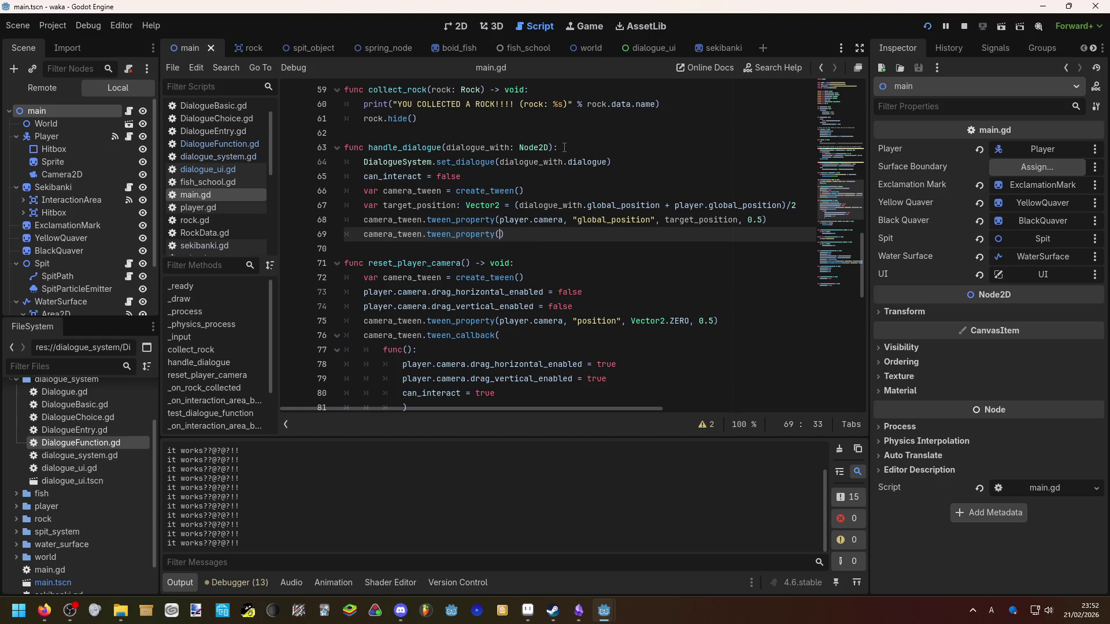
{"action": "left_click", "coordinate": [565, 148]}
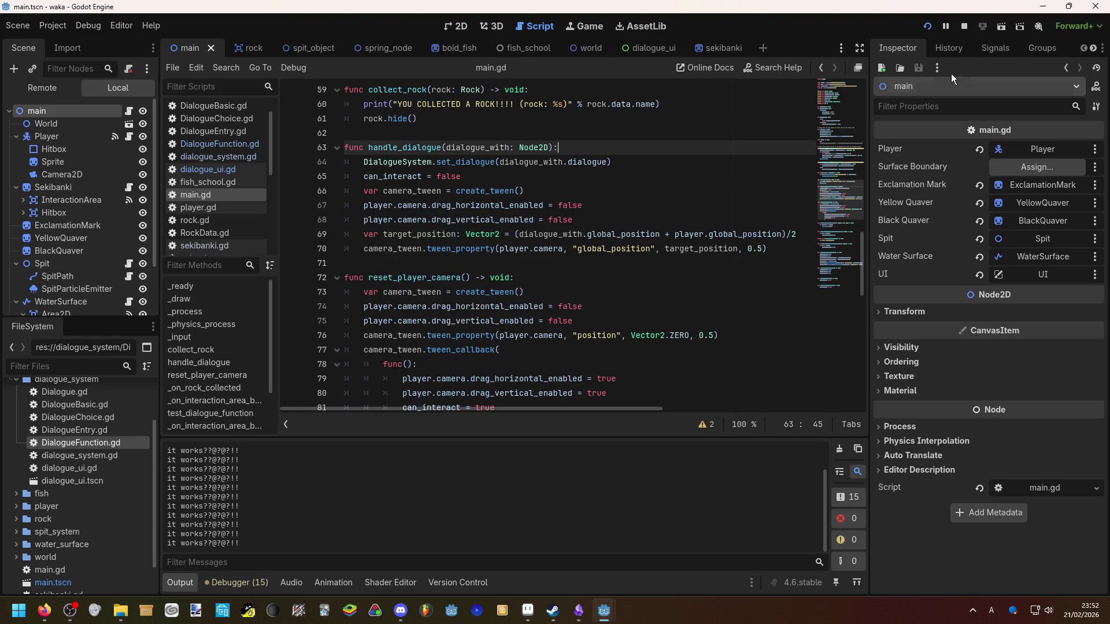
{"action": "left_click", "coordinate": [926, 27]}
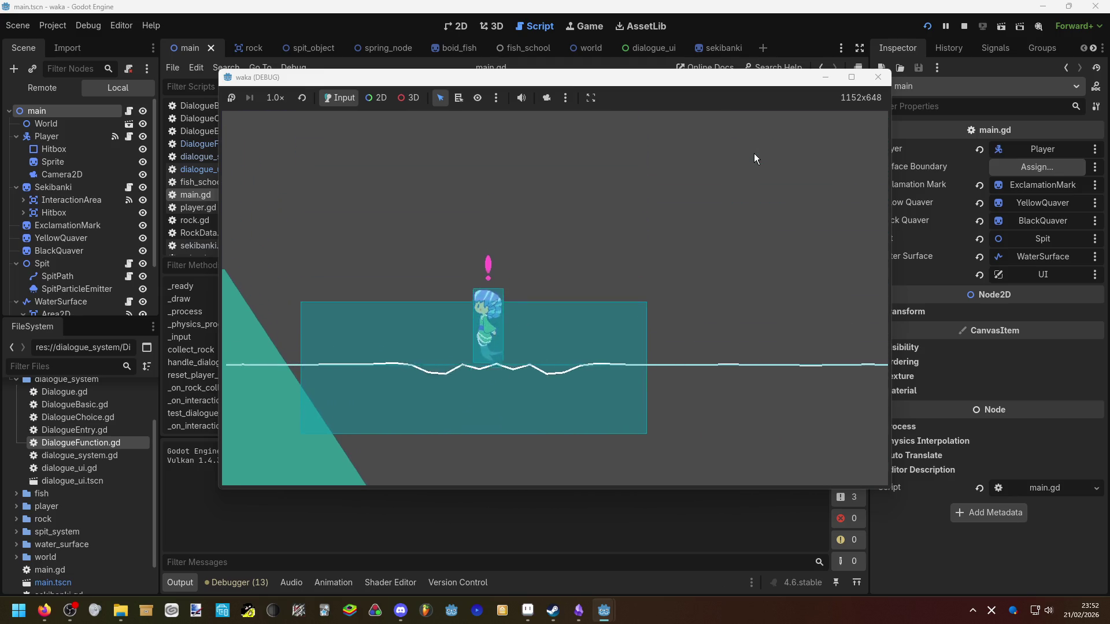
Start the mermaid's dialogue and advance through its choice question
{"action": "key", "text": "e"}
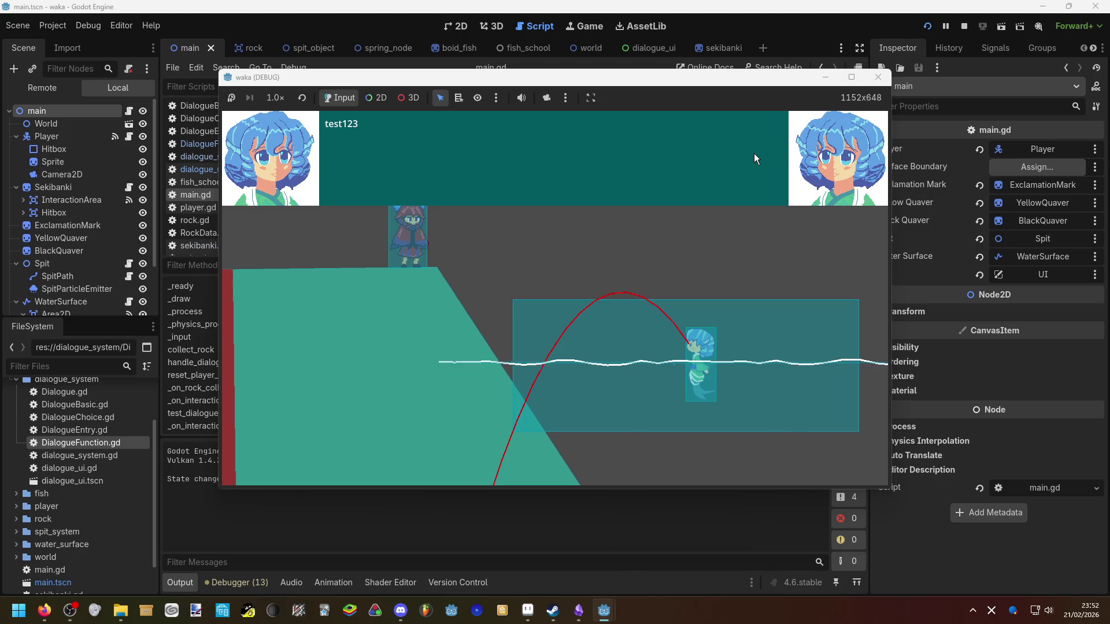
{"action": "key", "text": "e"}
{"action": "key", "text": "e"}
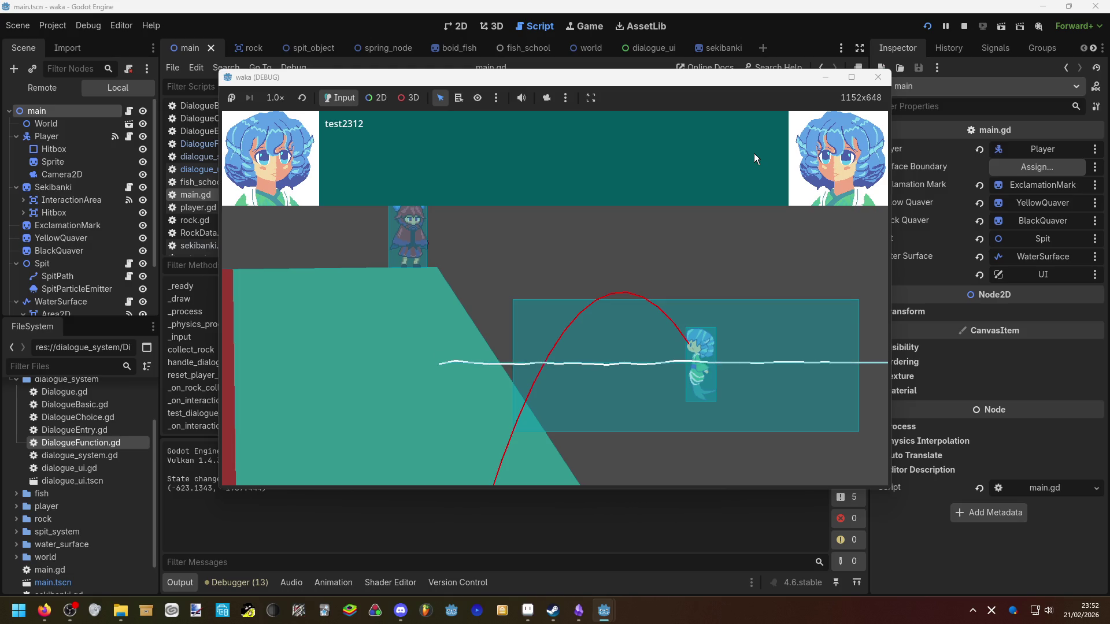
{"action": "key", "text": "e"}
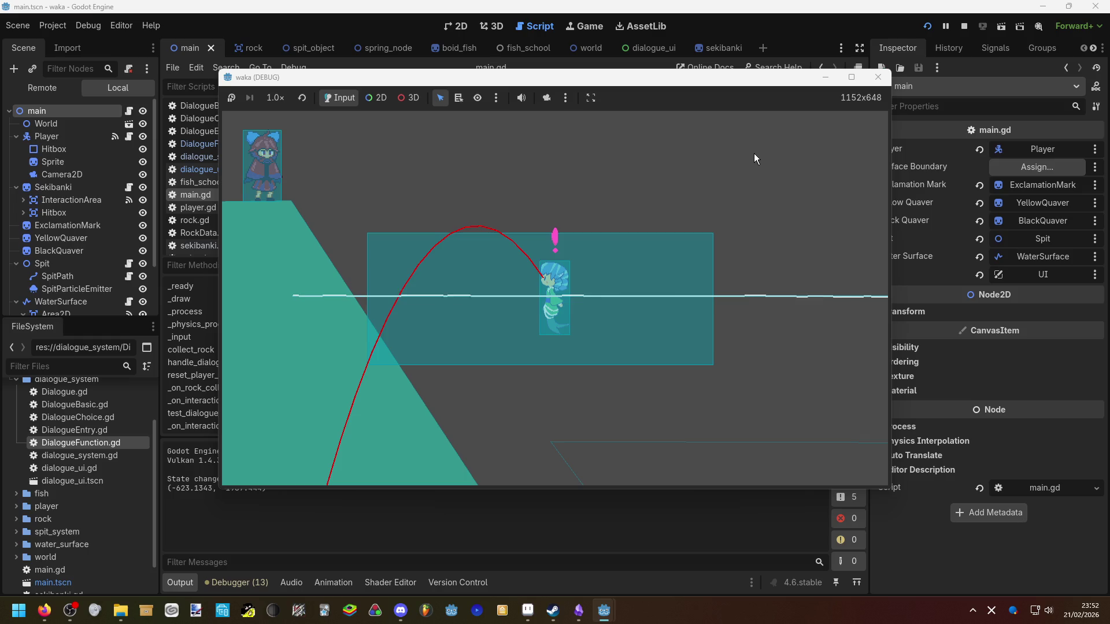
Show the dialogue_ui scene in the 2D view and select its ChoiceContainer
{"action": "left_click", "coordinate": [607, 499]}
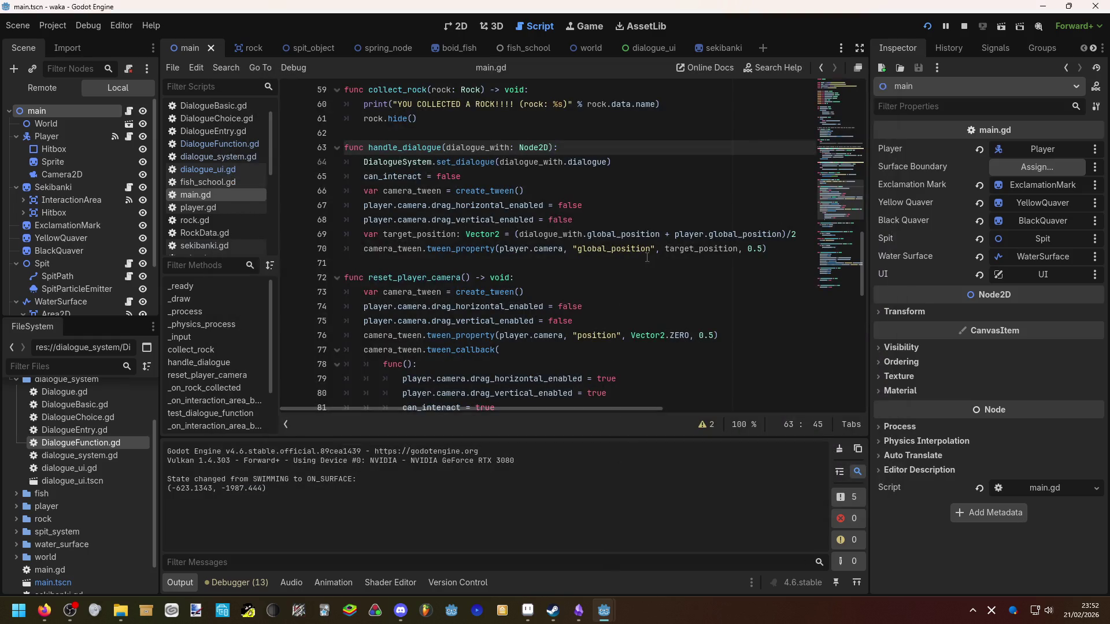
{"action": "left_click", "coordinate": [663, 52]}
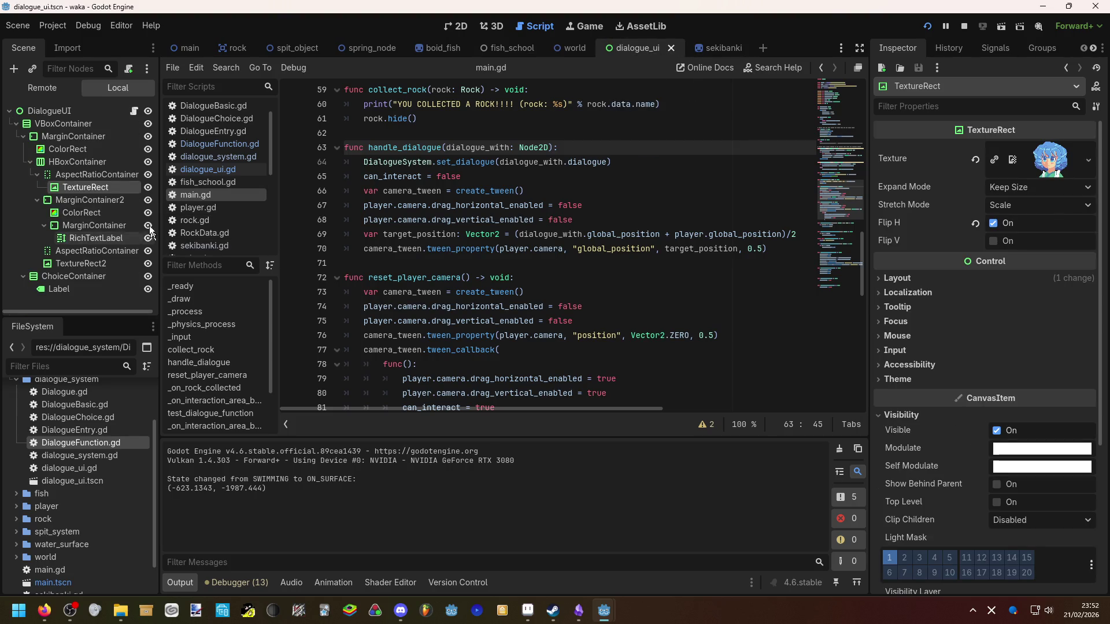
{"action": "left_click", "coordinate": [134, 113]}
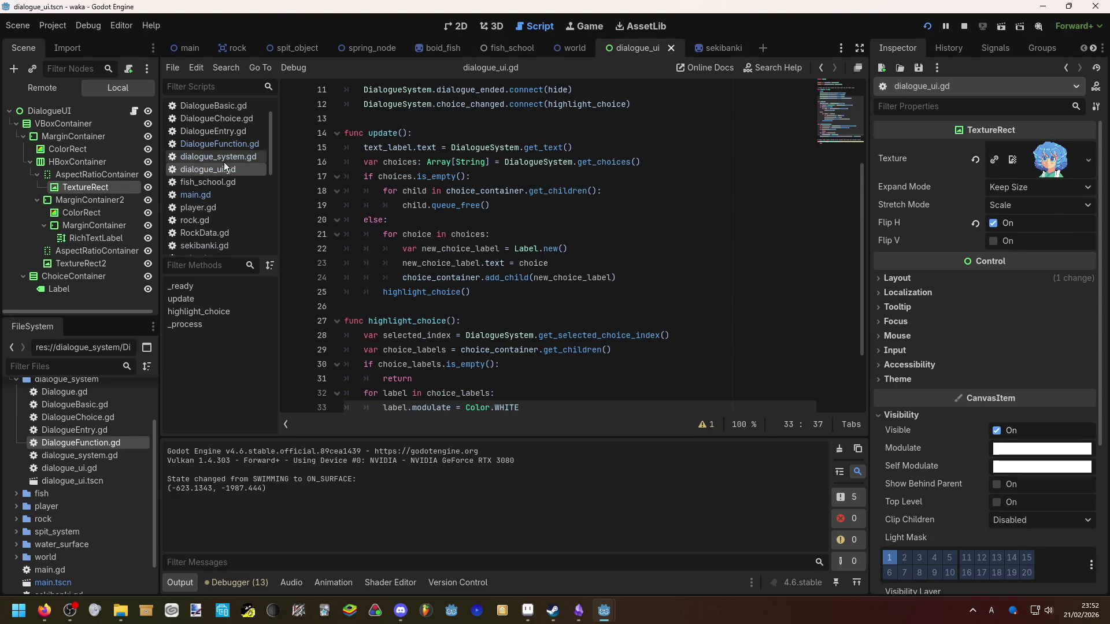
{"action": "left_click", "coordinate": [455, 27]}
{"action": "scroll", "coordinate": [398, 183], "scroll_direction": "down", "scroll_amount": 3}
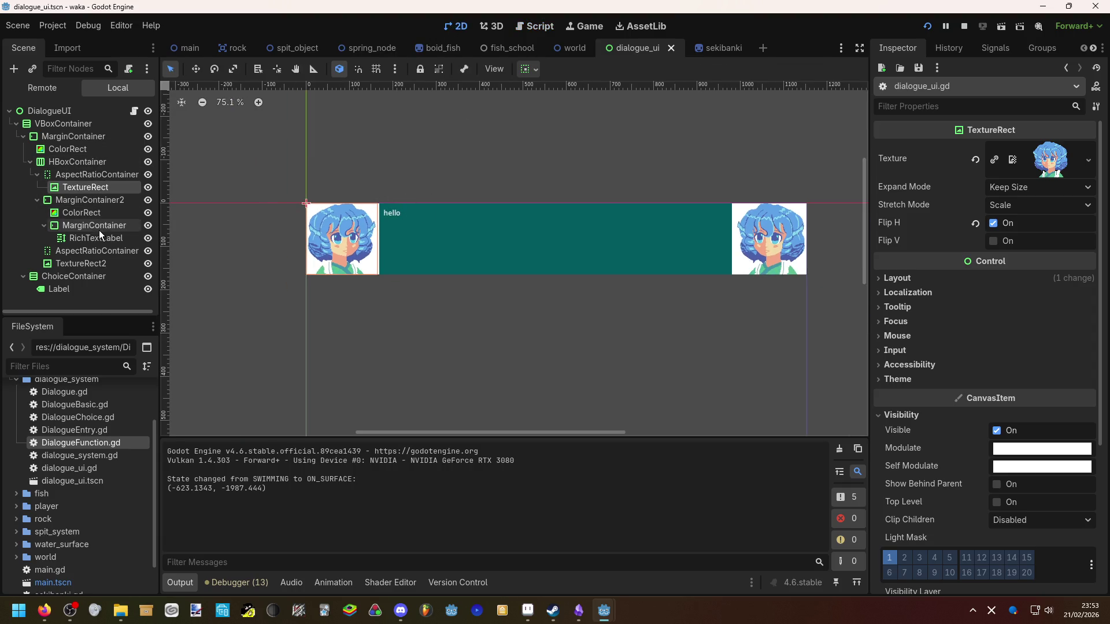
{"action": "left_click", "coordinate": [93, 275]}
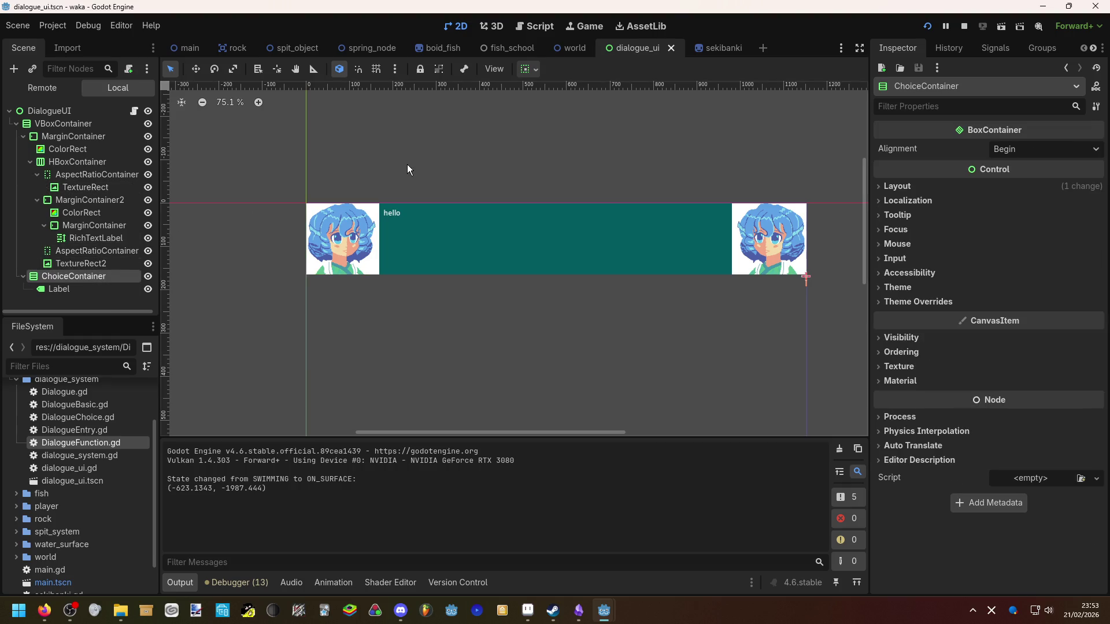
{"action": "scroll", "coordinate": [845, 283], "scroll_direction": "up", "scroll_amount": 5}
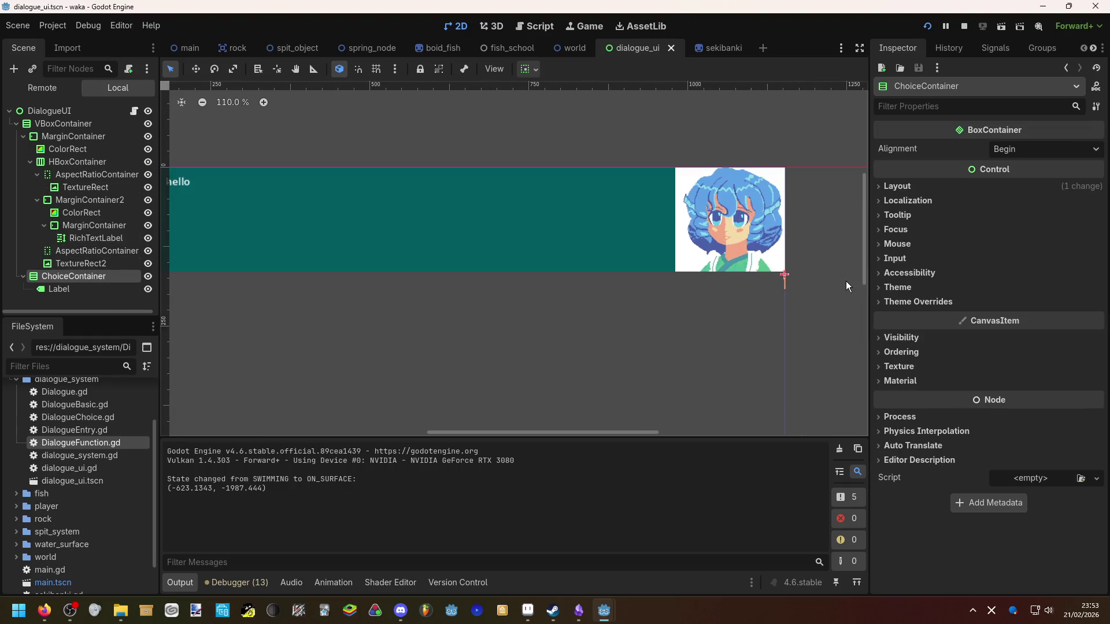
{"action": "scroll", "coordinate": [845, 281], "scroll_direction": "up", "scroll_amount": 1}
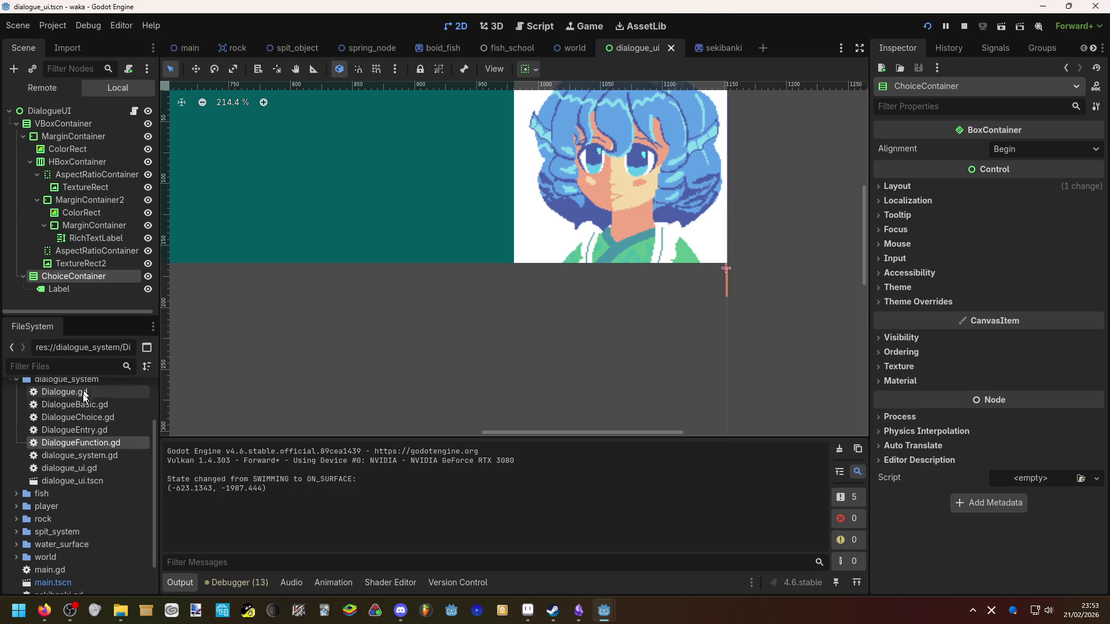
{"action": "scroll", "coordinate": [77, 420], "scroll_direction": "up", "scroll_amount": 3}
Save ChoiceContainer's Label branch as dialogue_choice_ui.tscn in the dialogue_system folder
{"action": "right_click", "coordinate": [74, 429]}
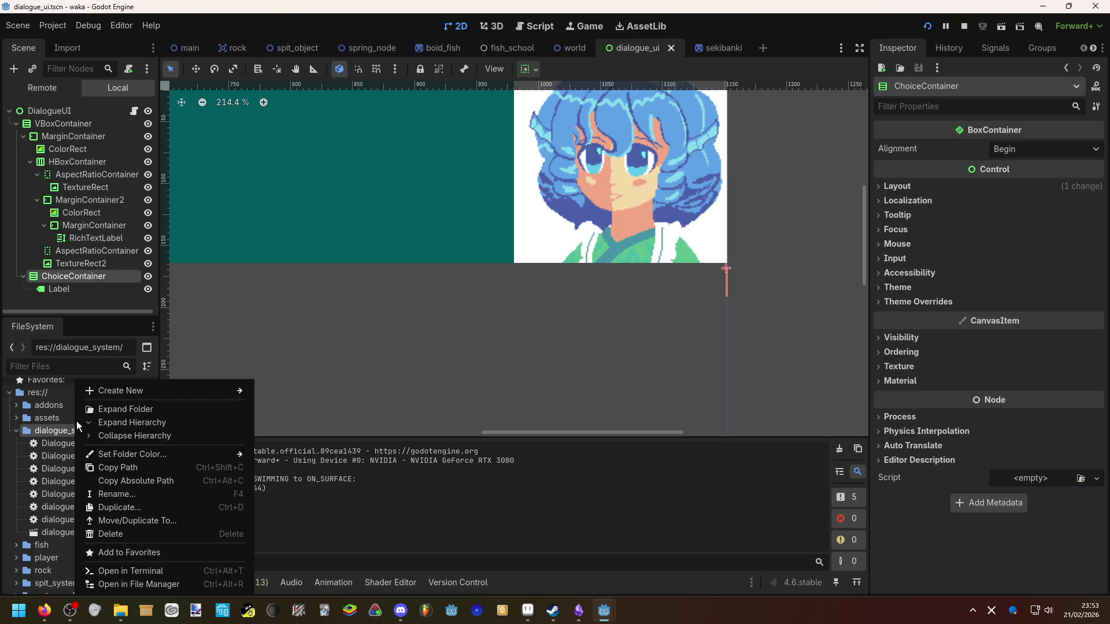
{"action": "left_click", "coordinate": [81, 288]}
{"action": "right_click", "coordinate": [81, 288]}
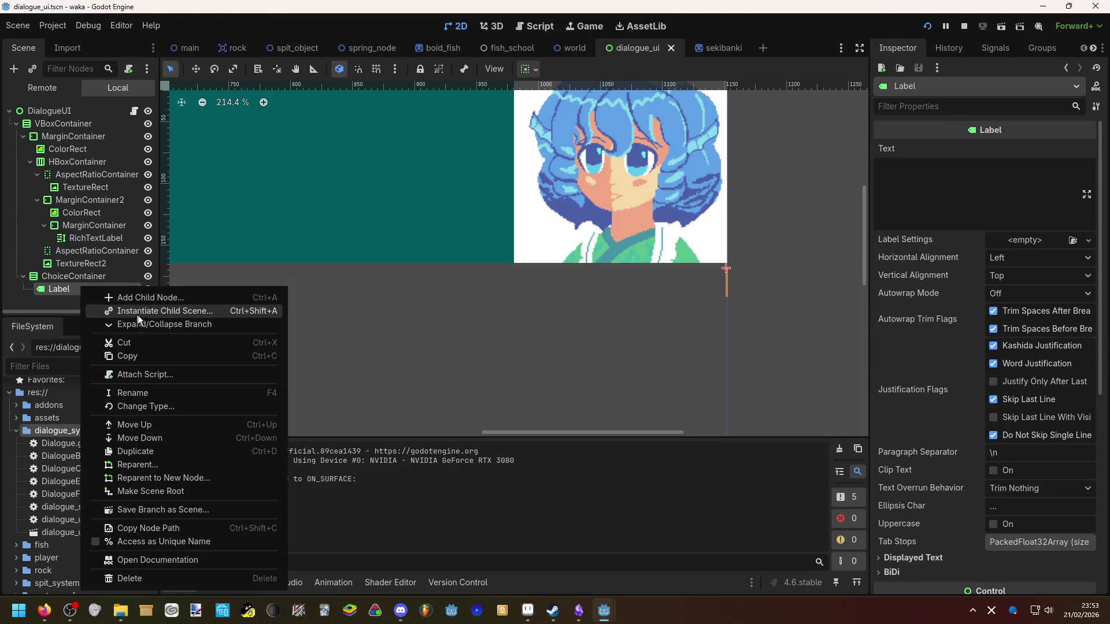
{"action": "left_click", "coordinate": [175, 509]}
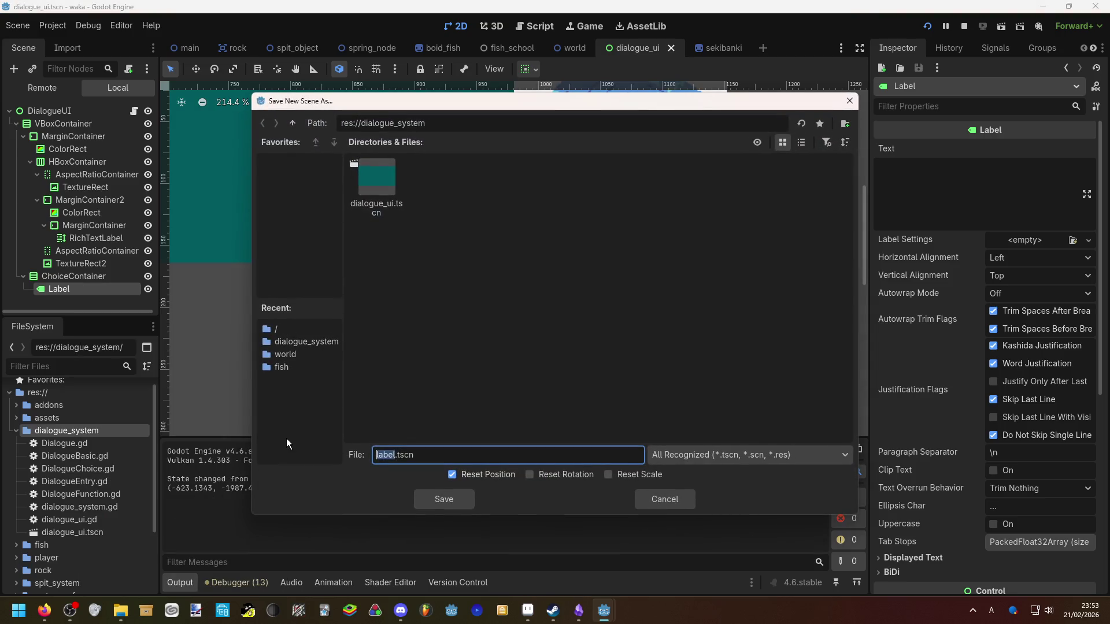
{"action": "type", "text": "dialogue_c"}
{"action": "type", "text": "hoice"}
{"action": "type", "text": "_ui"}
{"action": "left_click", "coordinate": [435, 499]}
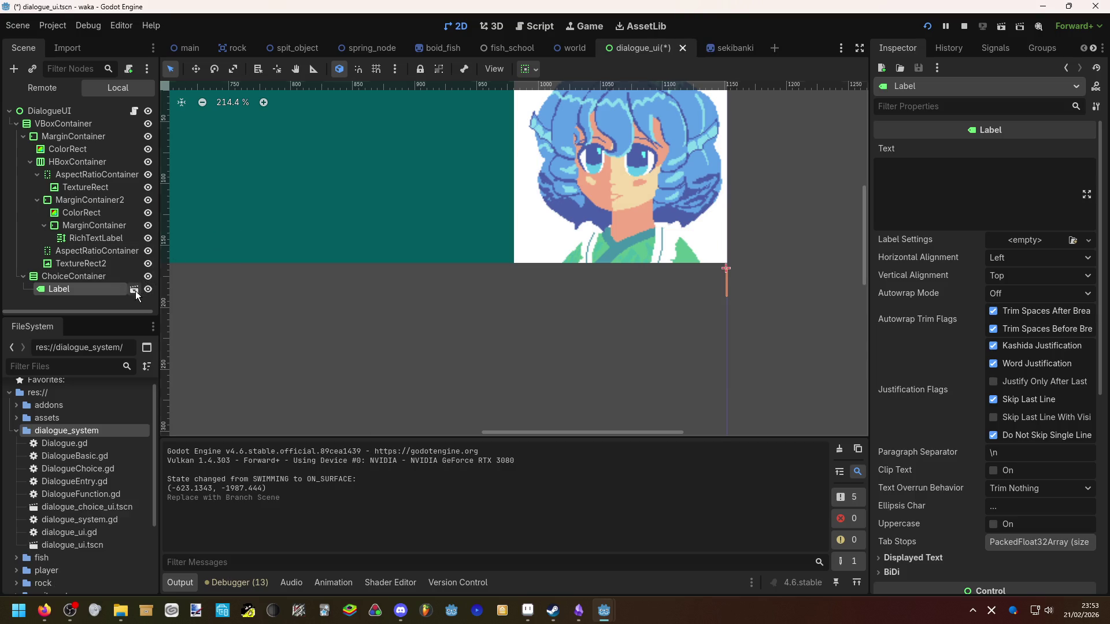
{"action": "left_click", "coordinate": [134, 290]}
Select the lone Label node in the dialogue_choice_ui scene and bring up its context menu
{"action": "scroll", "coordinate": [248, 144], "scroll_direction": "up", "scroll_amount": 5}
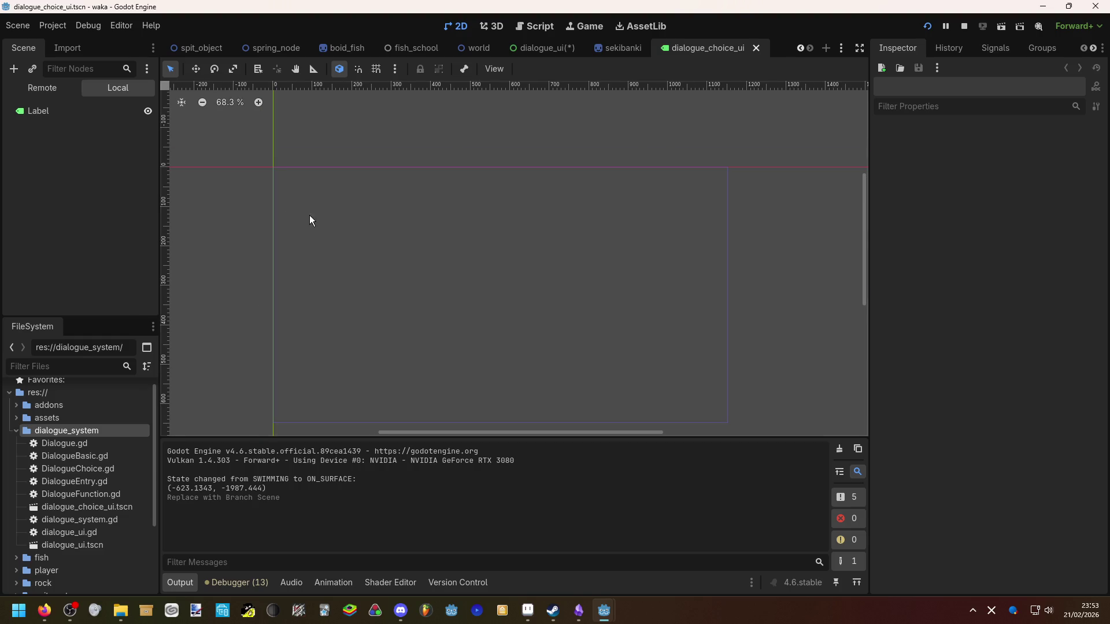
{"action": "left_click", "coordinate": [57, 109]}
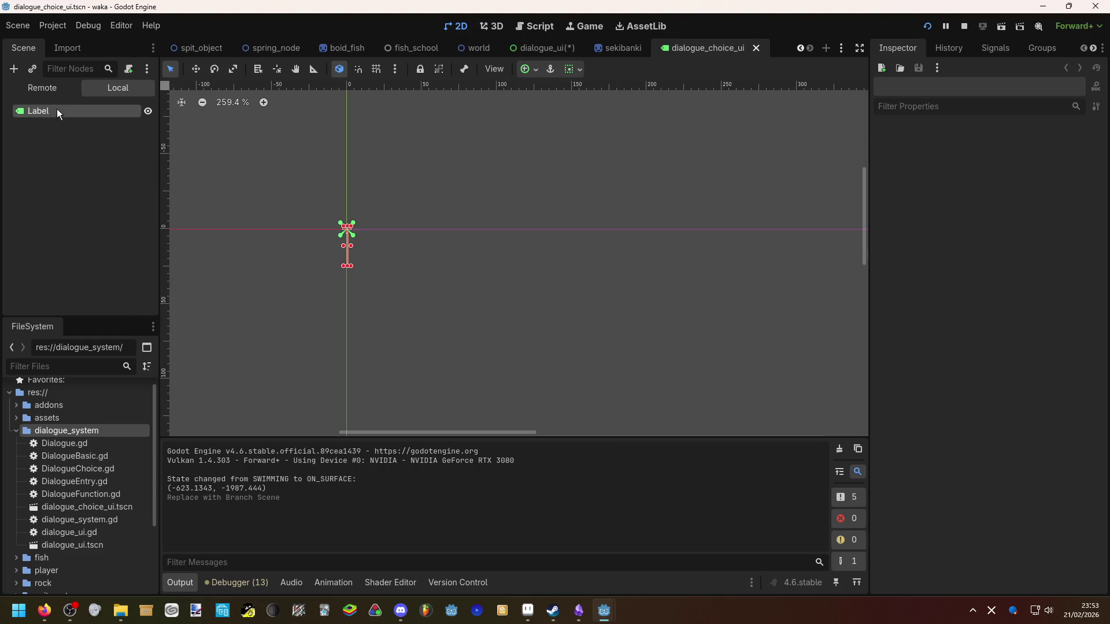
{"action": "scroll", "coordinate": [261, 223], "scroll_direction": "up", "scroll_amount": 8}
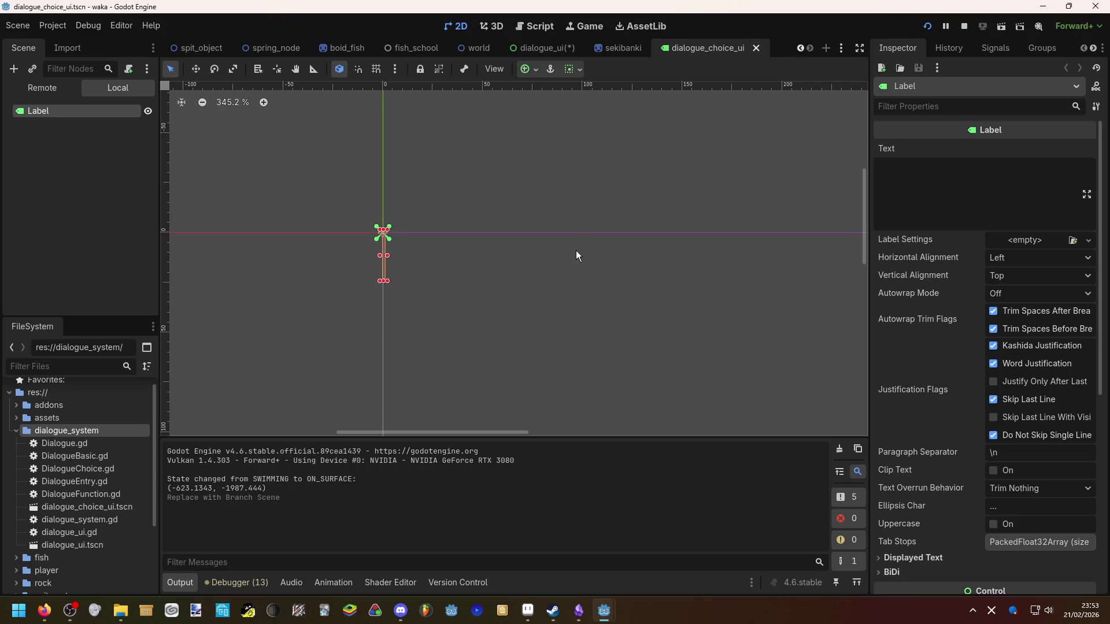
{"action": "right_click", "coordinate": [64, 113]}
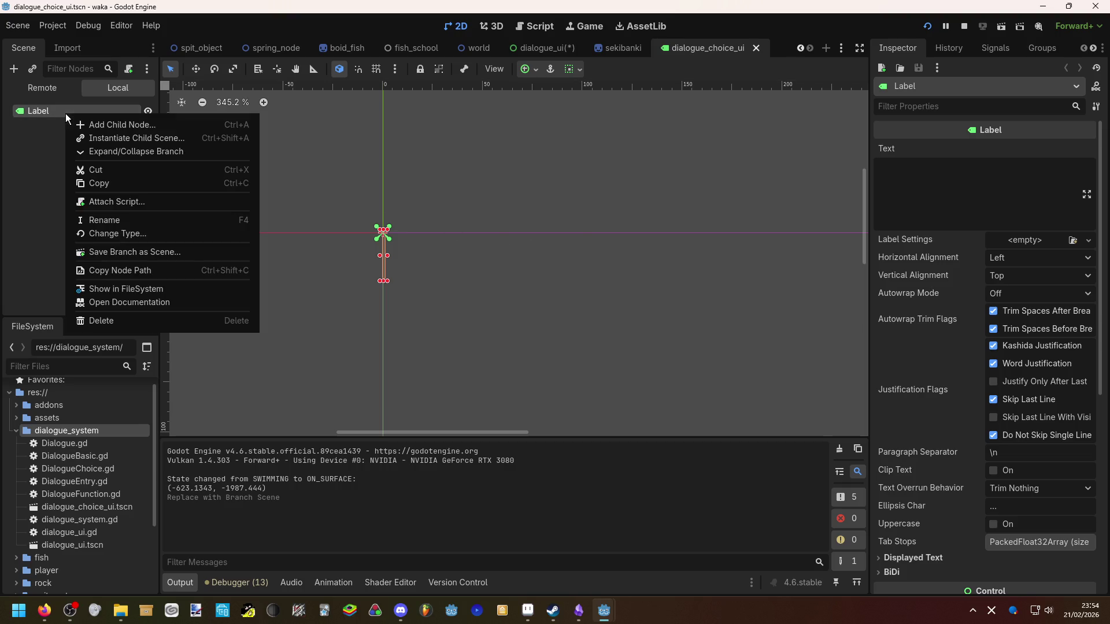
Add a MarginContainer as a child of the Label
{"action": "left_click", "coordinate": [82, 125]}
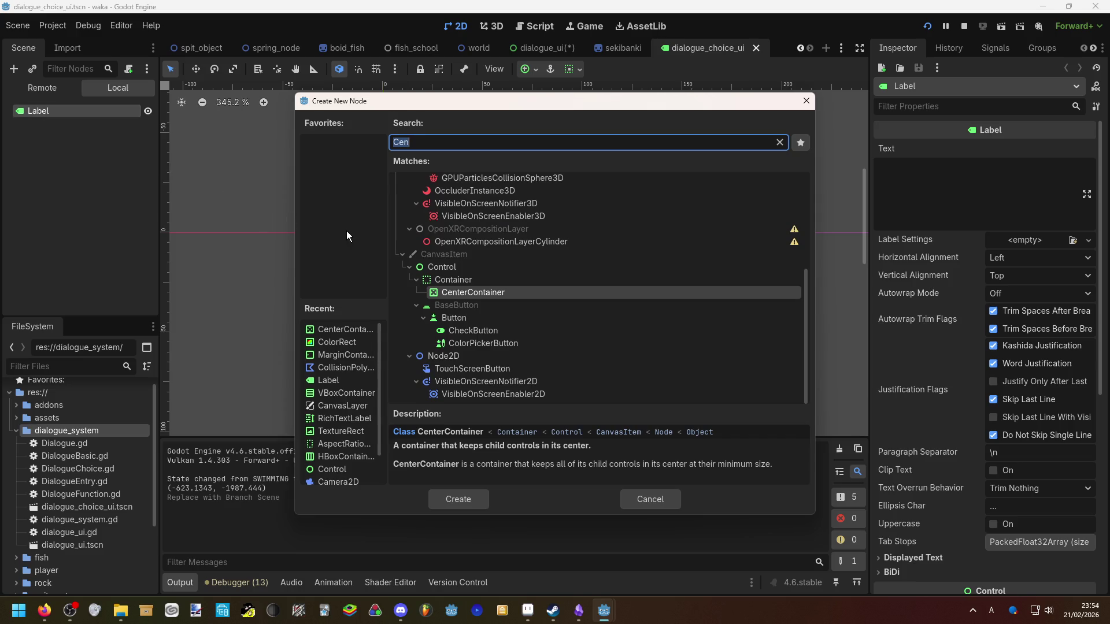
{"action": "key", "text": "BackSpace"}
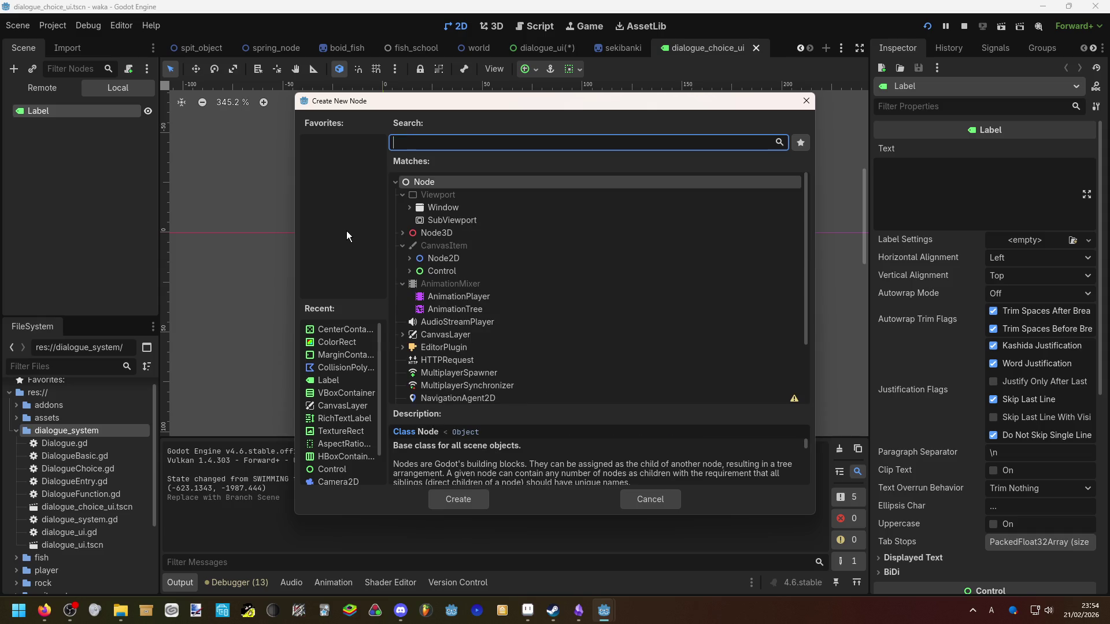
{"action": "left_click", "coordinate": [649, 501]}
{"action": "right_click", "coordinate": [86, 118]}
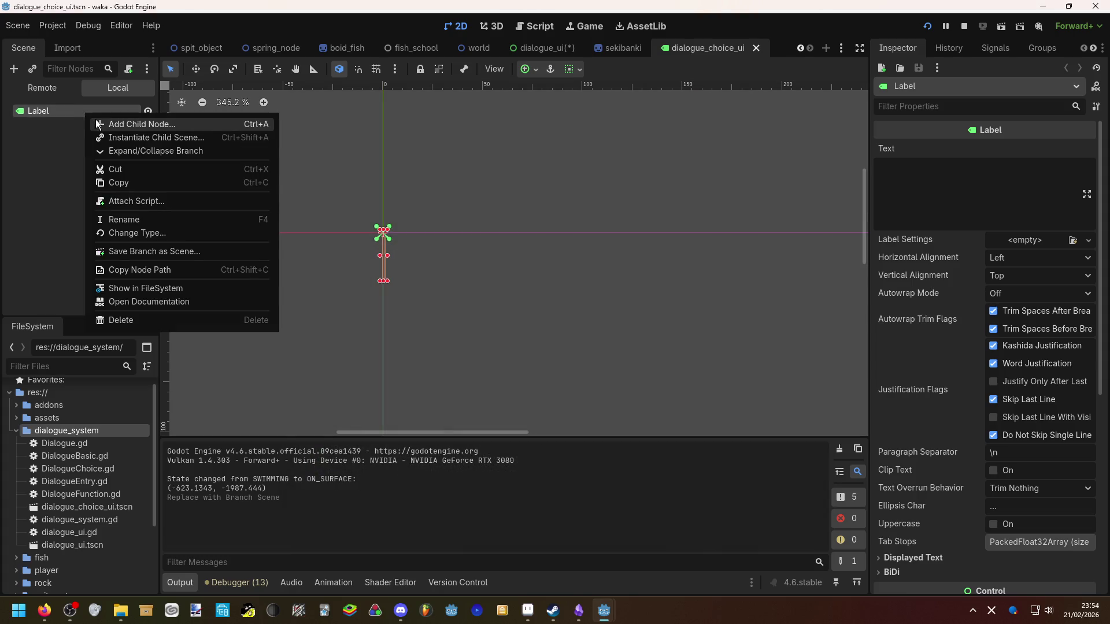
{"action": "left_click", "coordinate": [96, 120]}
{"action": "type", "text": "margi"}
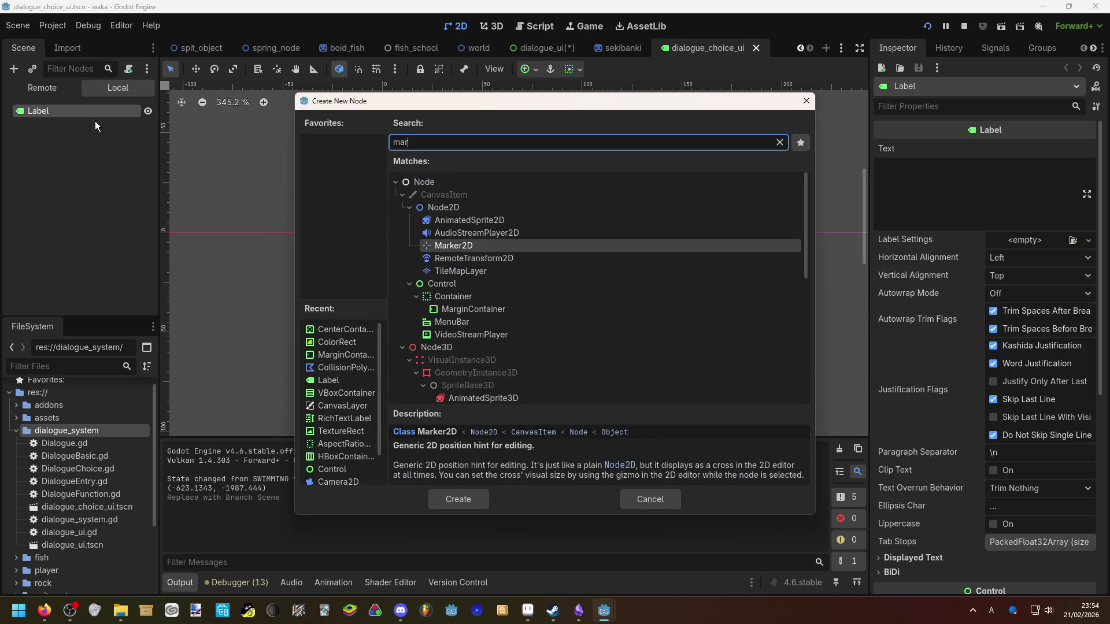
{"action": "left_click", "coordinate": [457, 498]}
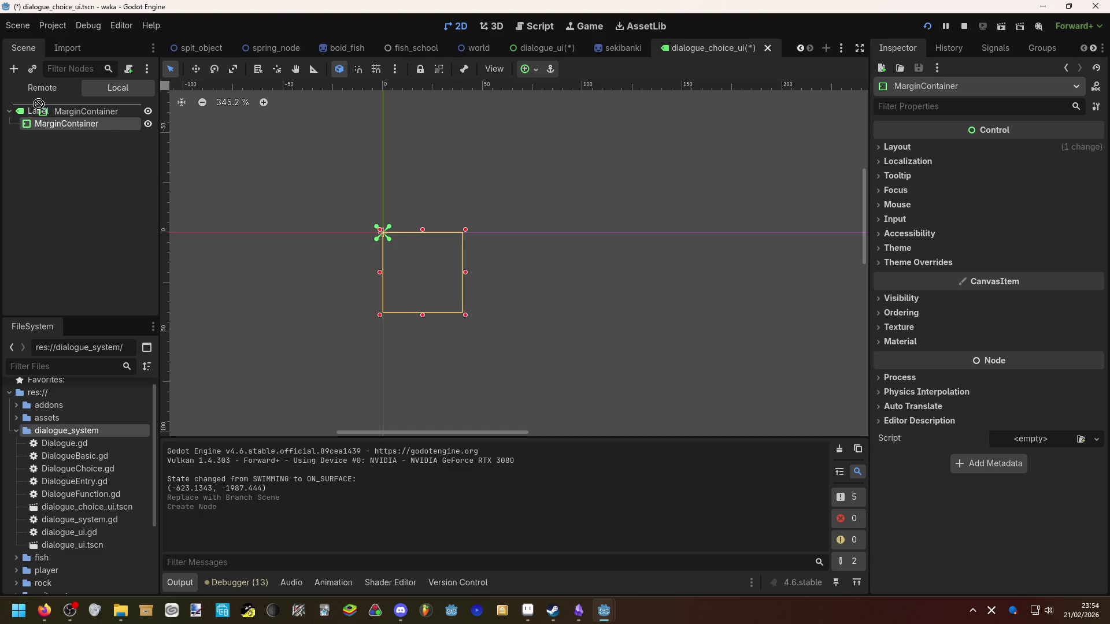
Make the MarginContainer the scene root so the Label sits beneath it
{"action": "mouse_move", "coordinate": [49, 131]}
{"action": "left_mouse_down"}
{"action": "mouse_move", "coordinate": [41, 111]}
{"action": "mouse_move", "coordinate": [44, 127]}
{"action": "left_mouse_up"}
{"action": "right_click", "coordinate": [44, 127]}
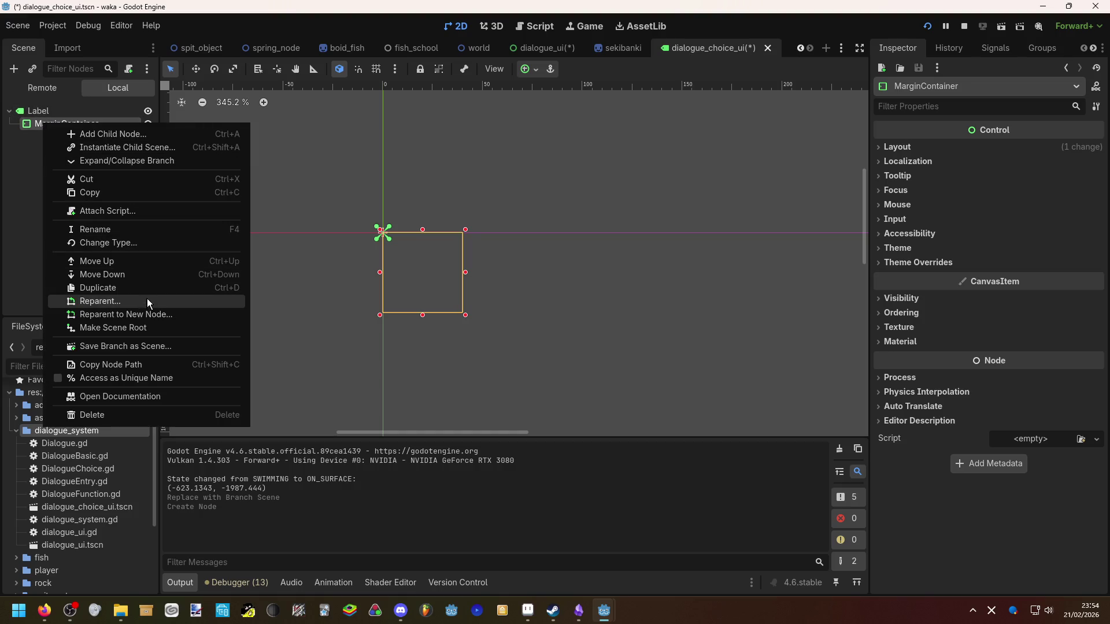
{"action": "left_click", "coordinate": [154, 328]}
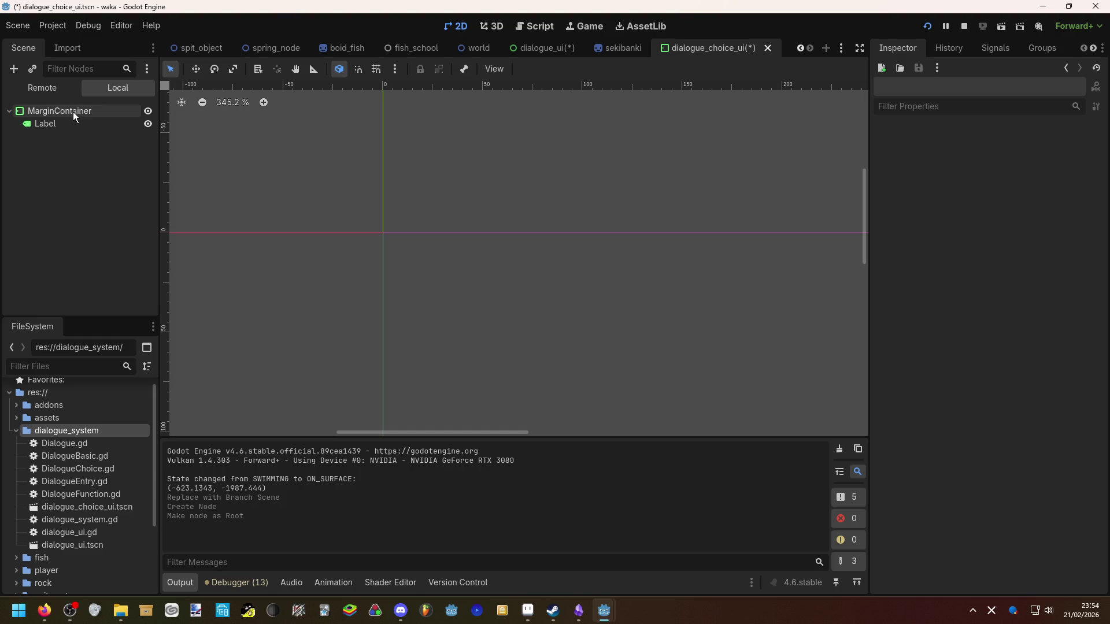
{"action": "left_click", "coordinate": [72, 122]}
Set the Label's text to 'test' and save the dialogue_choice_ui scene
{"action": "left_click", "coordinate": [72, 113]}
{"action": "left_click", "coordinate": [74, 123]}
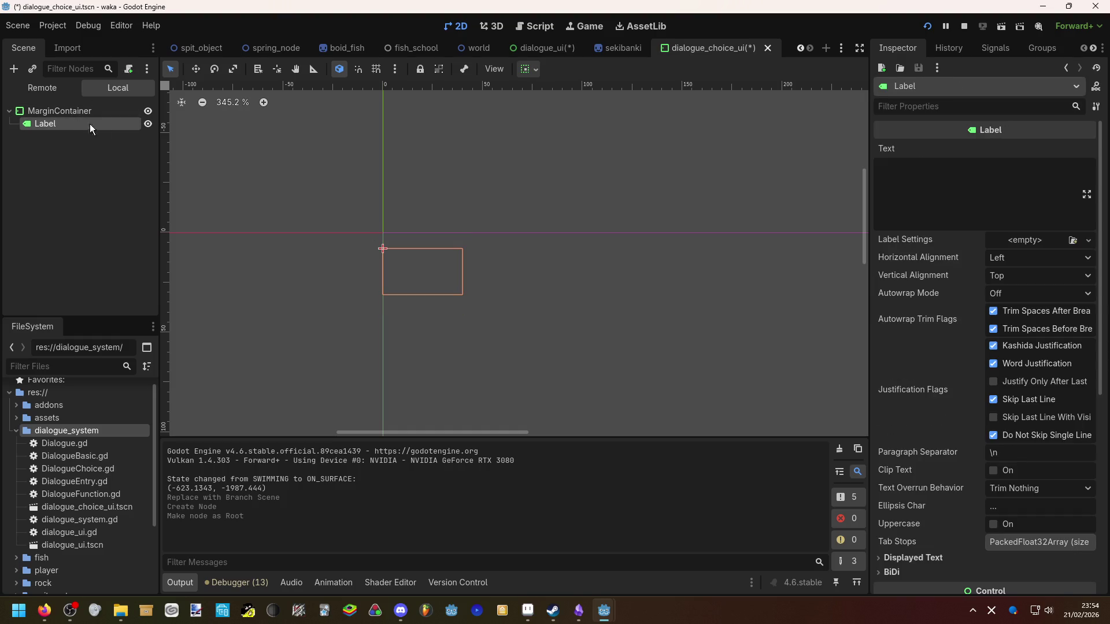
{"action": "left_click", "coordinate": [937, 196]}
{"action": "type", "text": "test"}
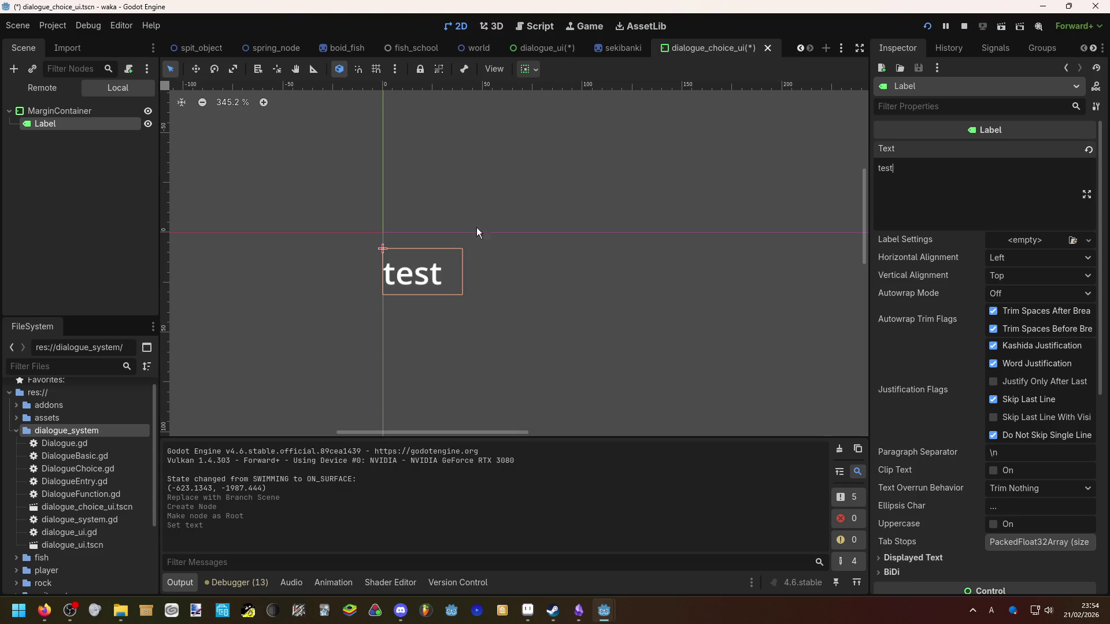
{"action": "left_click", "coordinate": [436, 197]}
{"action": "key", "text": "ctrl+s"}
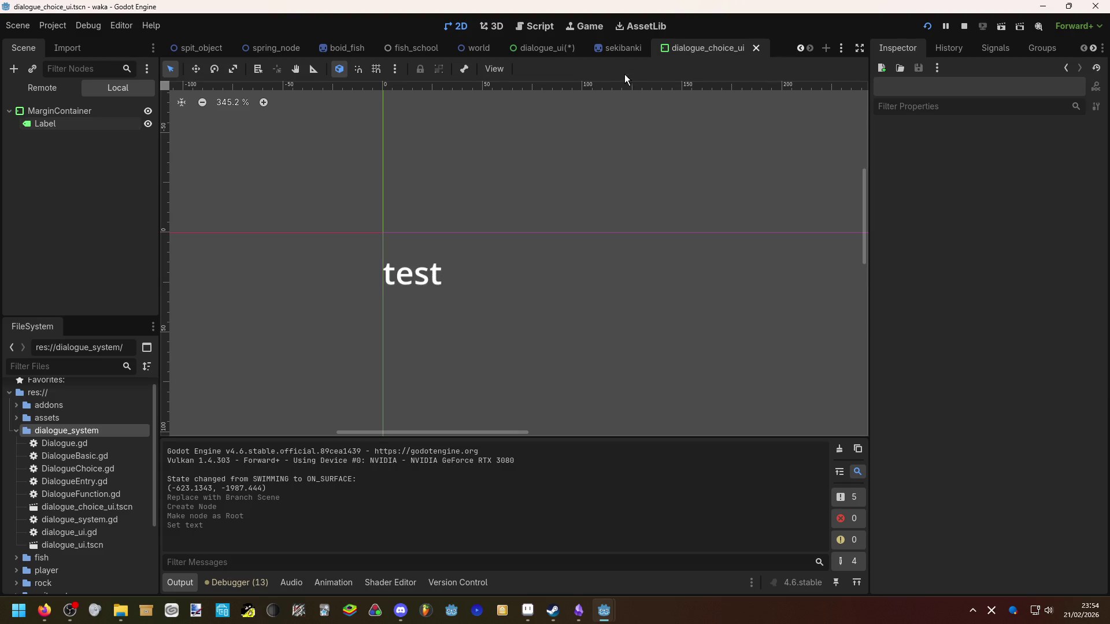
Inspect the dialogue_ui layout, then return to dialogue_choice_ui and select its MarginContainer root
{"action": "left_click", "coordinate": [554, 51]}
{"action": "left_click", "coordinate": [549, 317]}
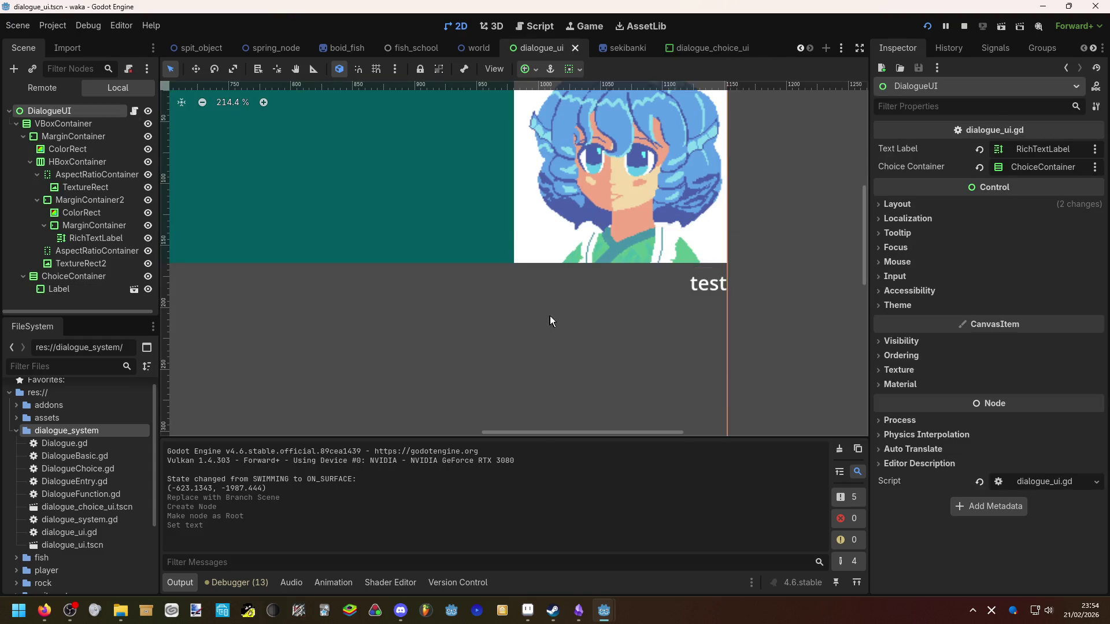
{"action": "scroll", "coordinate": [559, 307], "scroll_direction": "down", "scroll_amount": 2}
{"action": "left_click", "coordinate": [738, 176]}
{"action": "scroll", "coordinate": [679, 291], "scroll_direction": "down", "scroll_amount": 6}
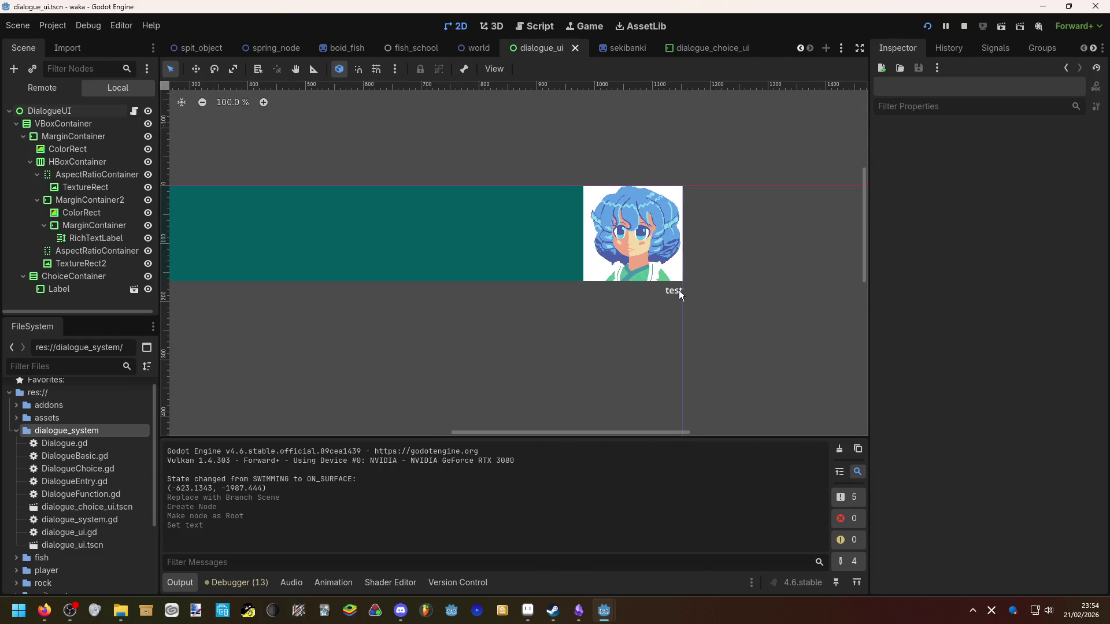
{"action": "scroll", "coordinate": [446, 296], "scroll_direction": "up", "scroll_amount": 2}
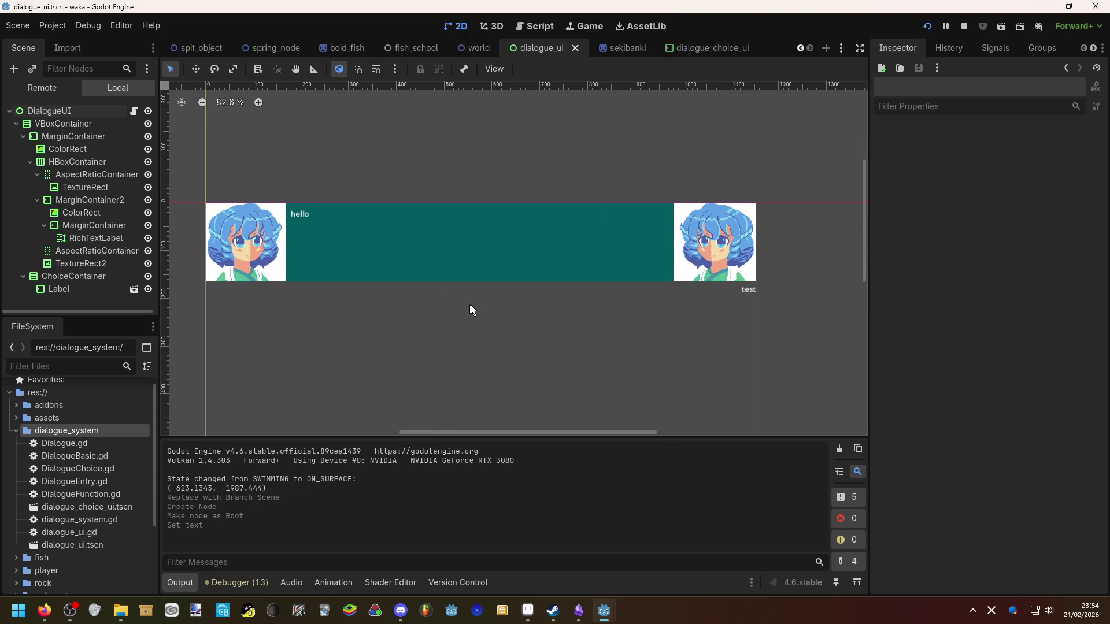
{"action": "scroll", "coordinate": [706, 303], "scroll_direction": "up", "scroll_amount": 1}
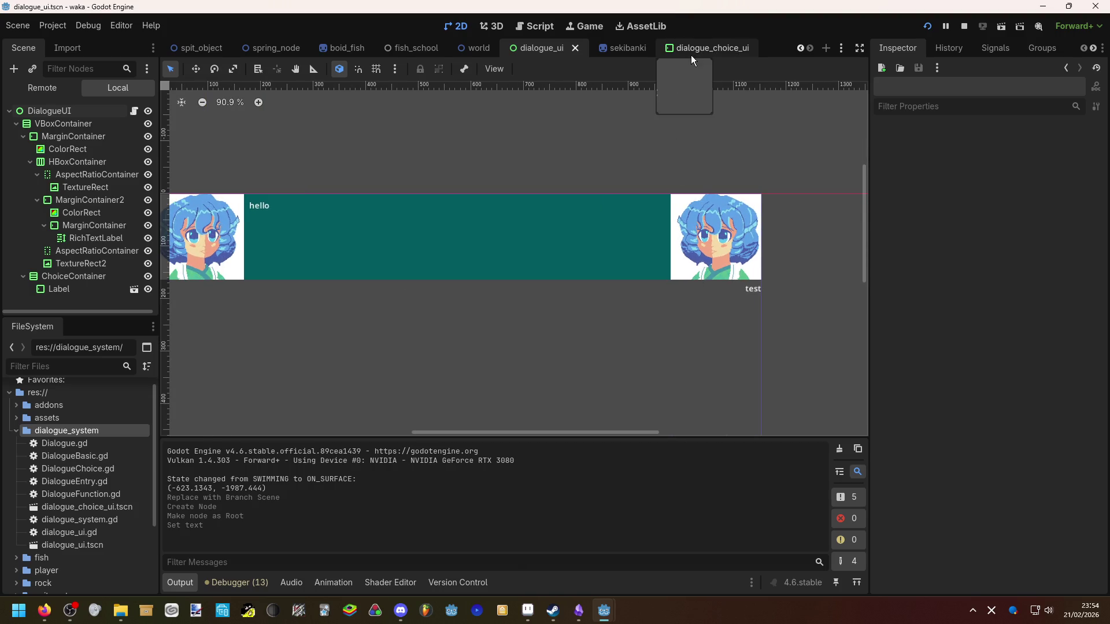
{"action": "left_click", "coordinate": [690, 51]}
{"action": "scroll", "coordinate": [273, 214], "scroll_direction": "up", "scroll_amount": 1}
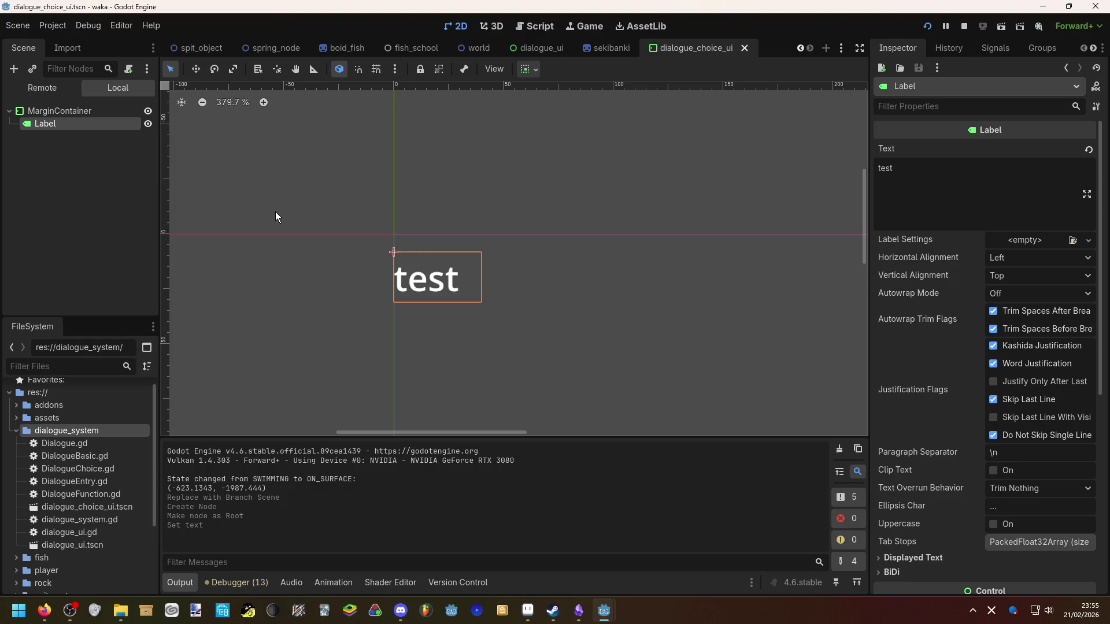
{"action": "left_click", "coordinate": [52, 111]}
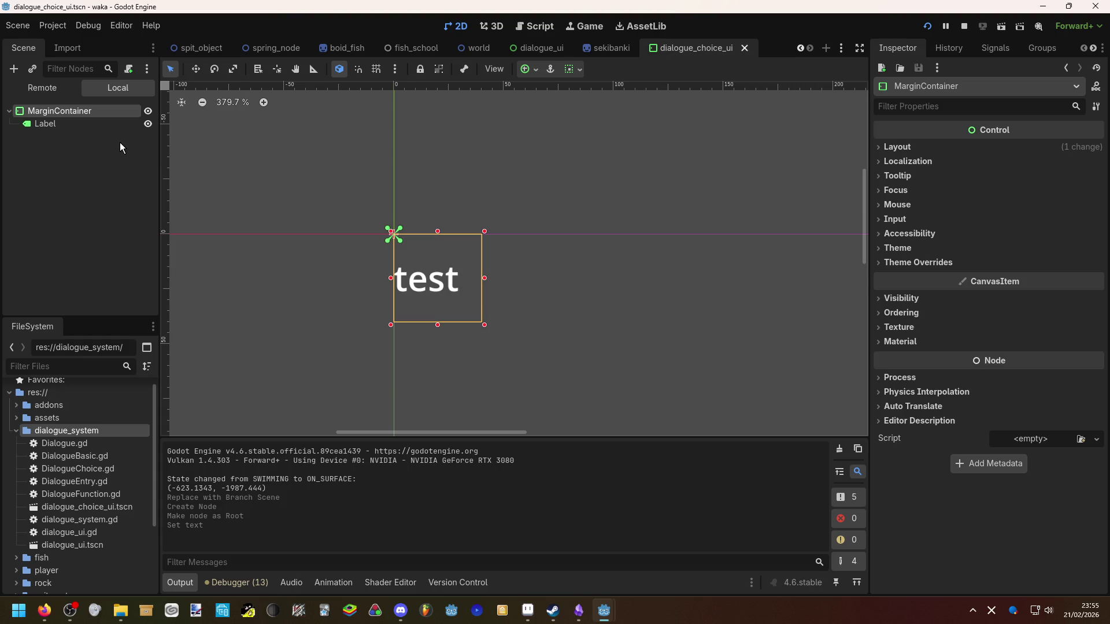
Add a ColorRect under the MarginContainer and reorder the Label below it
{"action": "right_click", "coordinate": [113, 114]}
{"action": "left_click", "coordinate": [135, 127]}
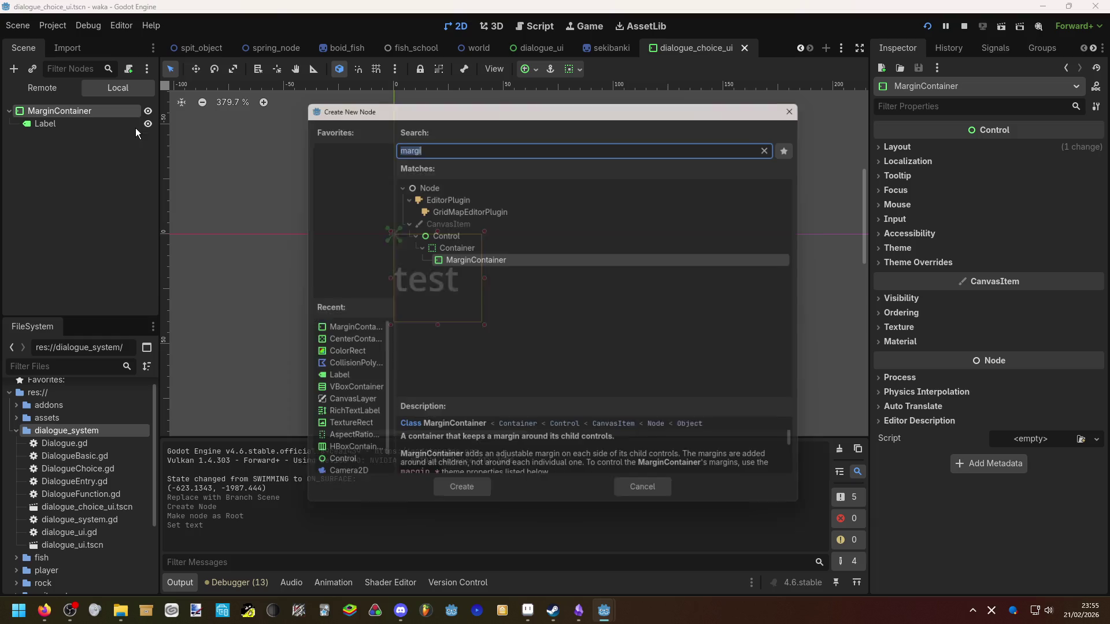
{"action": "key", "text": "BackSpace"}
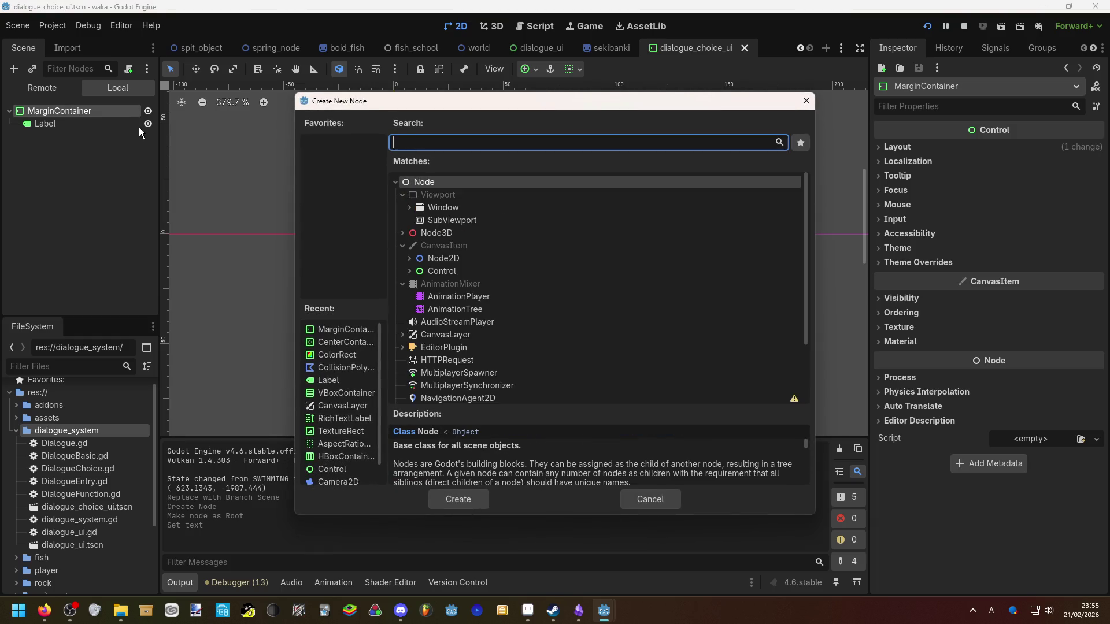
{"action": "type", "text": "colo"}
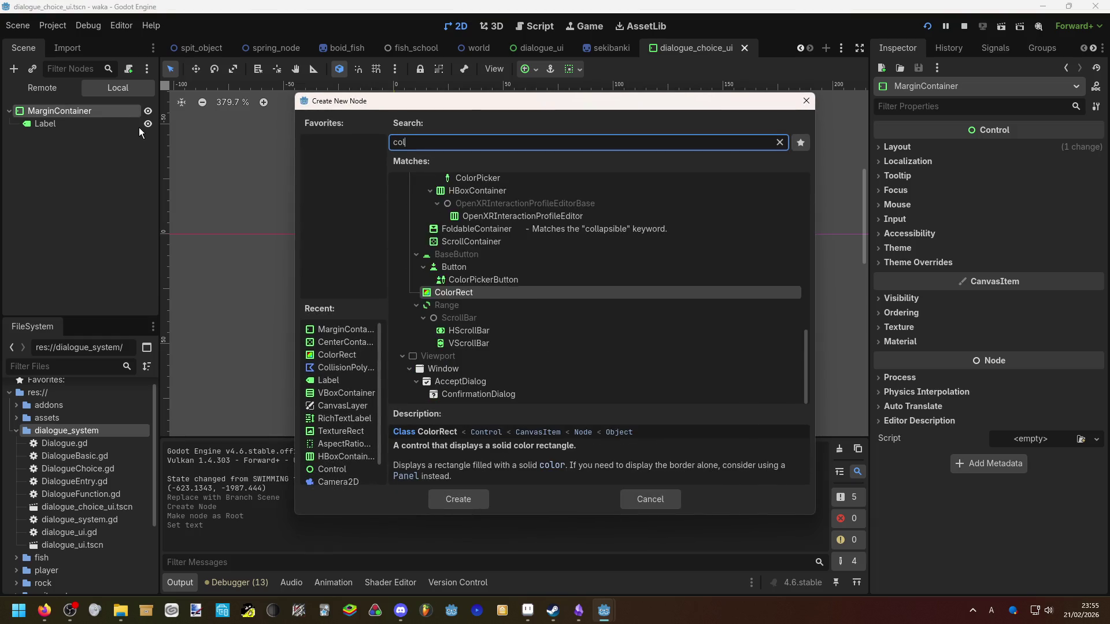
{"action": "left_click", "coordinate": [459, 499]}
{"action": "left_click_drag", "start_coordinate": [86, 124], "coordinate": [90, 142]}
{"action": "scroll", "coordinate": [952, 406], "scroll_direction": "down", "scroll_amount": 5}
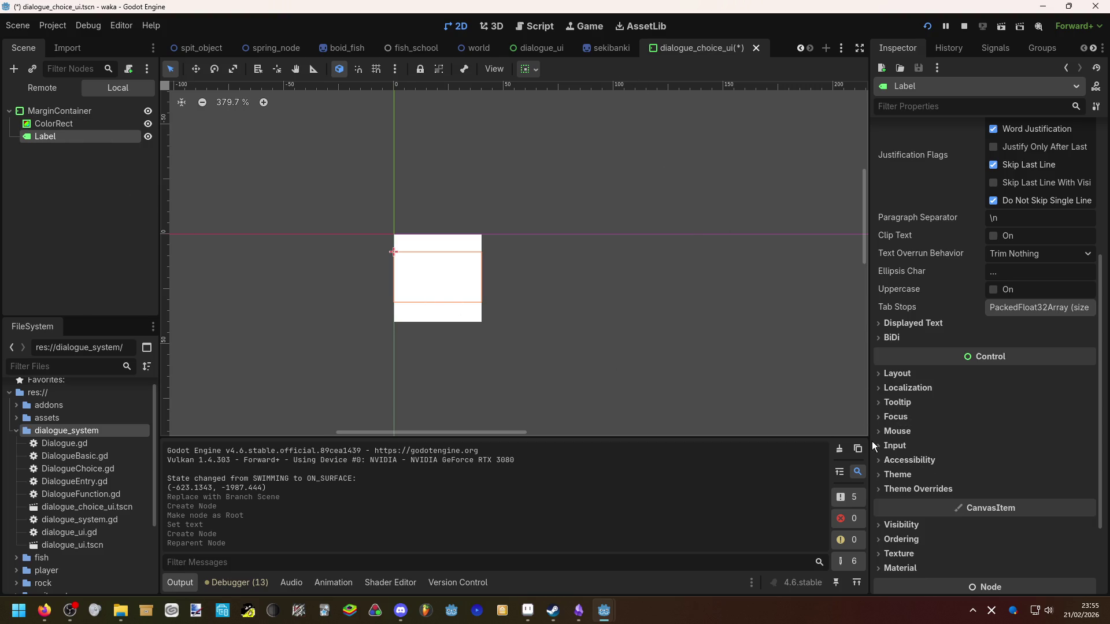
Override the Label's font colour to black (000000)
{"action": "scroll", "coordinate": [919, 460], "scroll_direction": "down", "scroll_amount": 2}
{"action": "left_click", "coordinate": [915, 431]}
{"action": "left_click", "coordinate": [914, 419]}
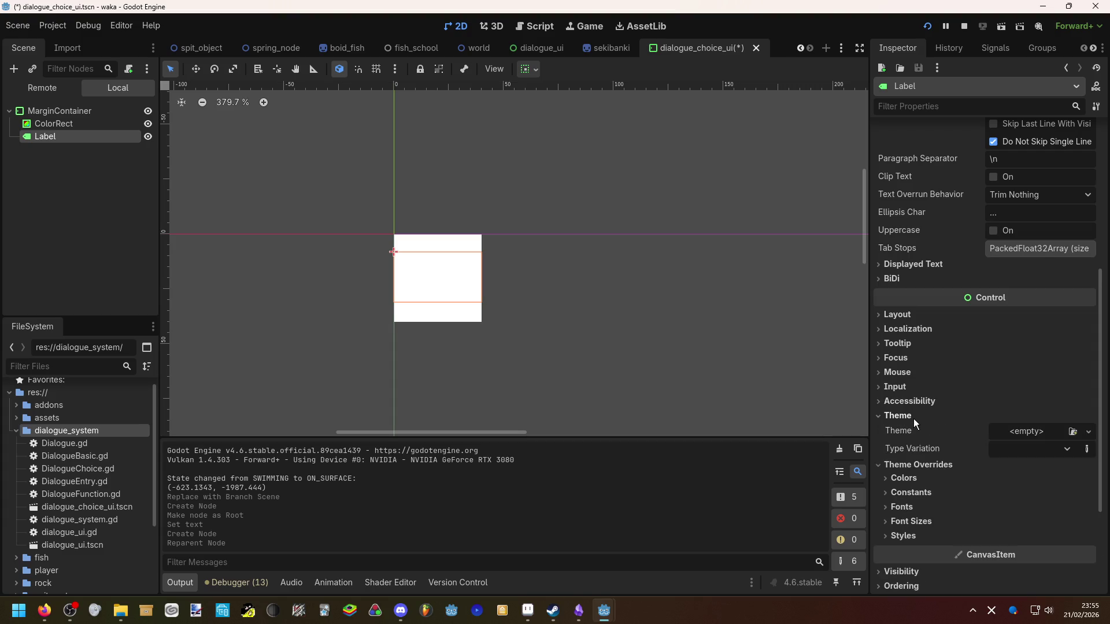
{"action": "left_click", "coordinate": [941, 477]}
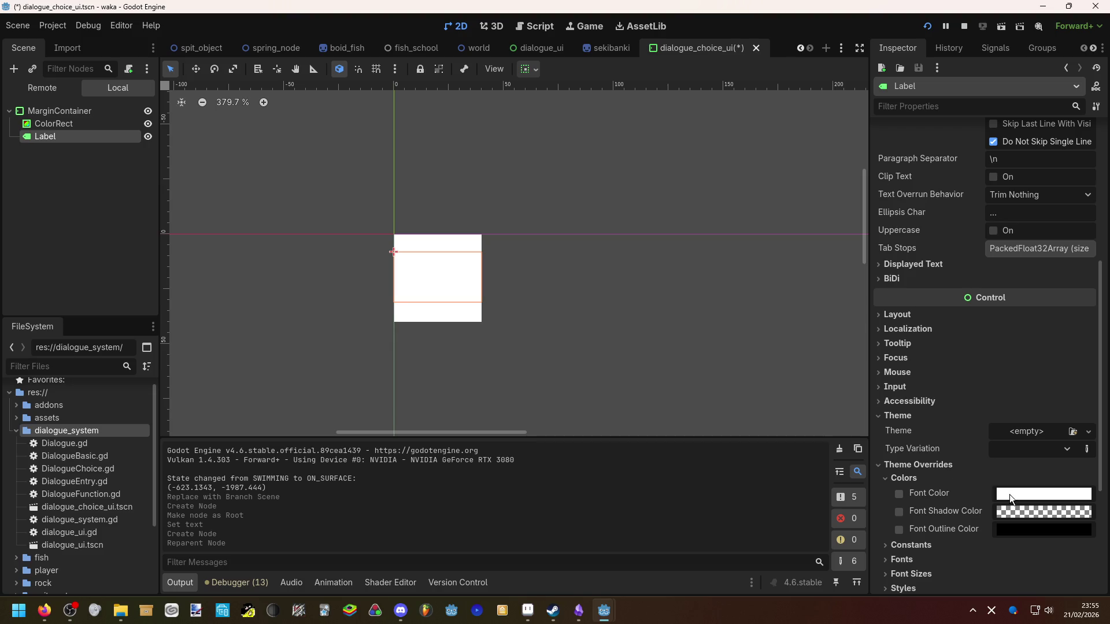
{"action": "left_click", "coordinate": [1009, 495]}
{"action": "type", "text": "000000"}
{"action": "key", "text": "Return"}
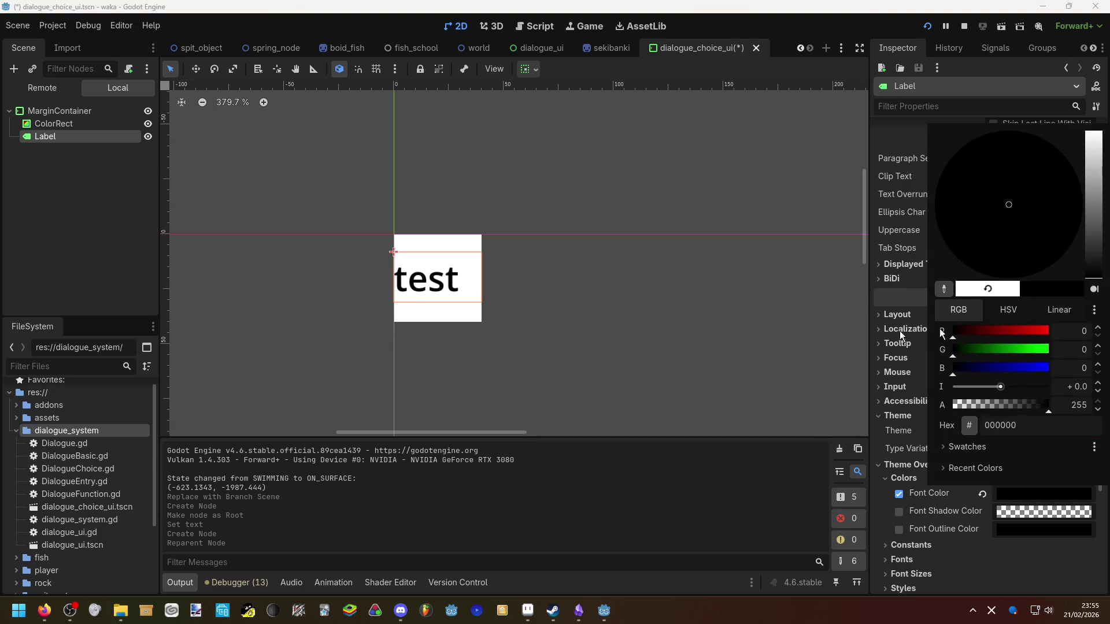
{"action": "left_click", "coordinate": [671, 203]}
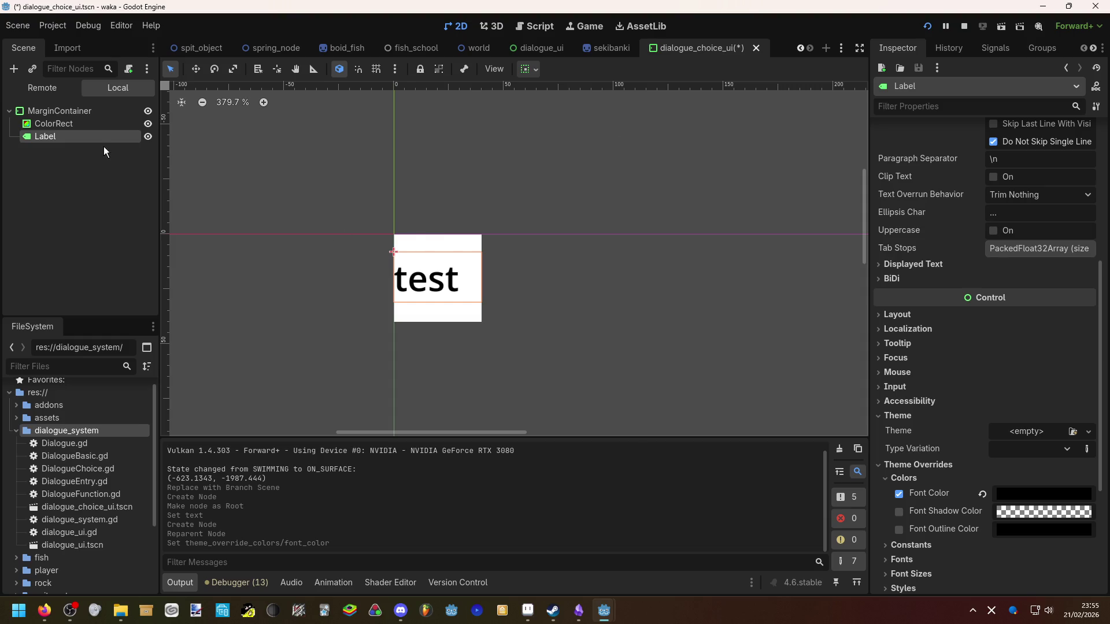
Centre the Label text horizontally, save, and switch to the sekibanki scene
{"action": "scroll", "coordinate": [971, 339], "scroll_direction": "up", "scroll_amount": 5}
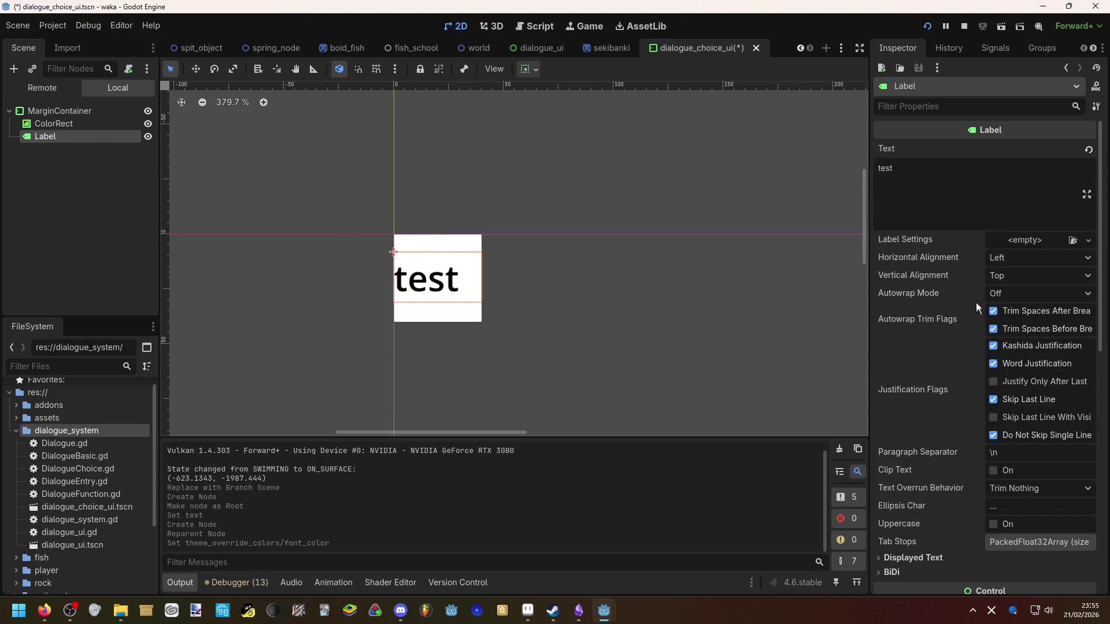
{"action": "left_click", "coordinate": [1016, 262]}
{"action": "left_click", "coordinate": [1022, 292]}
{"action": "left_click", "coordinate": [588, 260]}
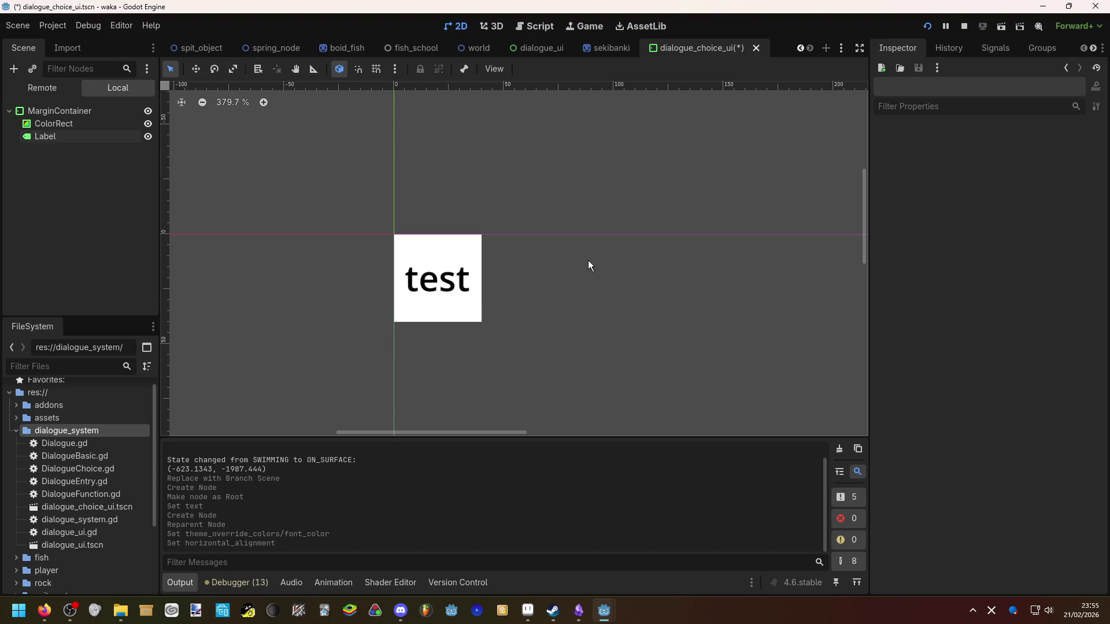
{"action": "key", "text": "ctrl+s"}
{"action": "left_click", "coordinate": [604, 52]}
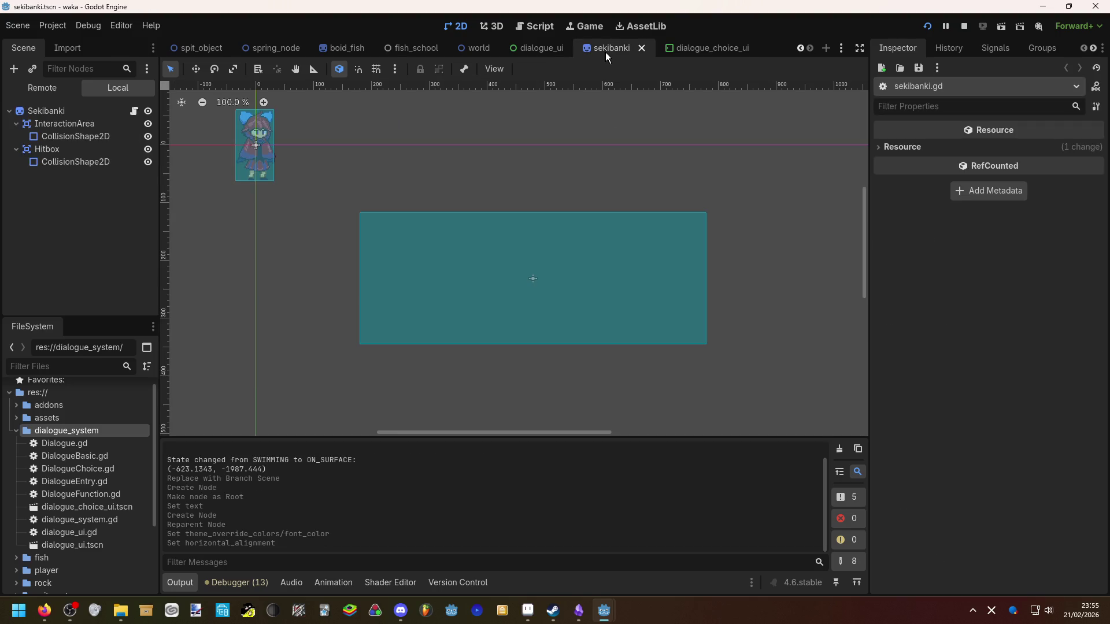
In dialogue_choice_ui, set the MarginContainer's left margin override to 10, then revert it to 0
{"action": "left_click", "coordinate": [540, 50]}
{"action": "left_click", "coordinate": [697, 47]}
{"action": "left_click", "coordinate": [85, 111]}
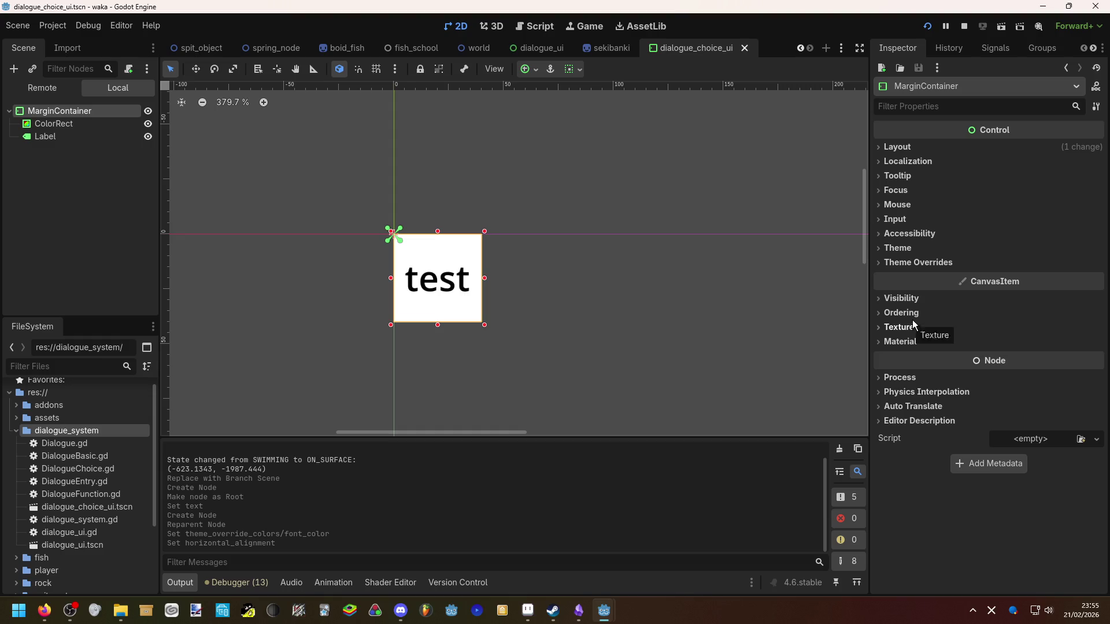
{"action": "left_click", "coordinate": [925, 263]}
{"action": "left_click", "coordinate": [977, 275]}
{"action": "left_click", "coordinate": [1011, 294]}
{"action": "type", "text": "10"}
{"action": "key", "text": "Return"}
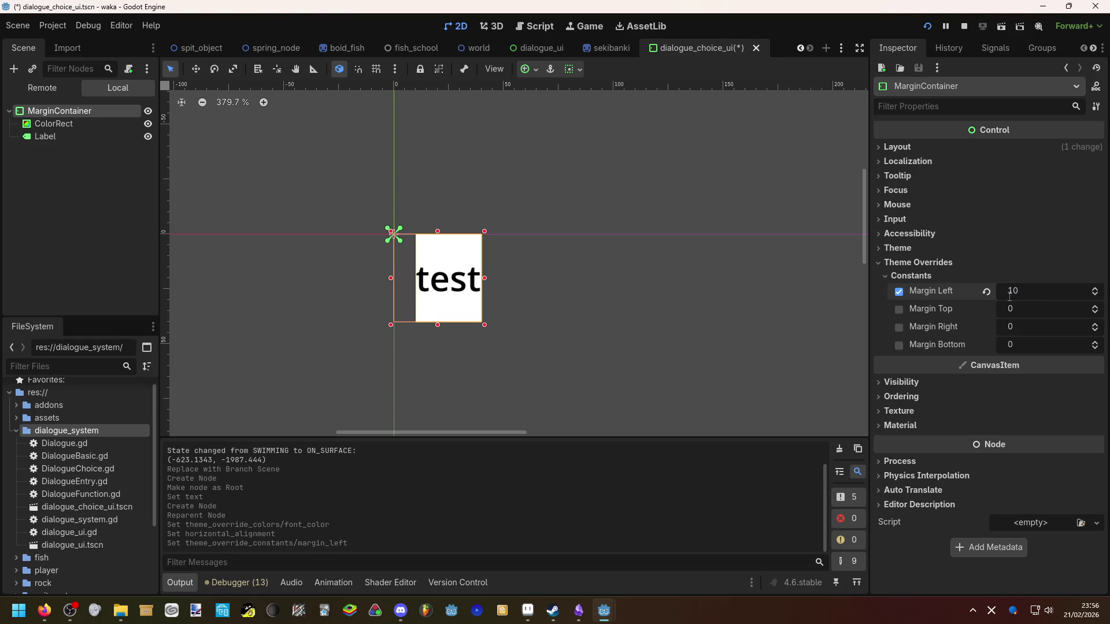
{"action": "left_click", "coordinate": [986, 291]}
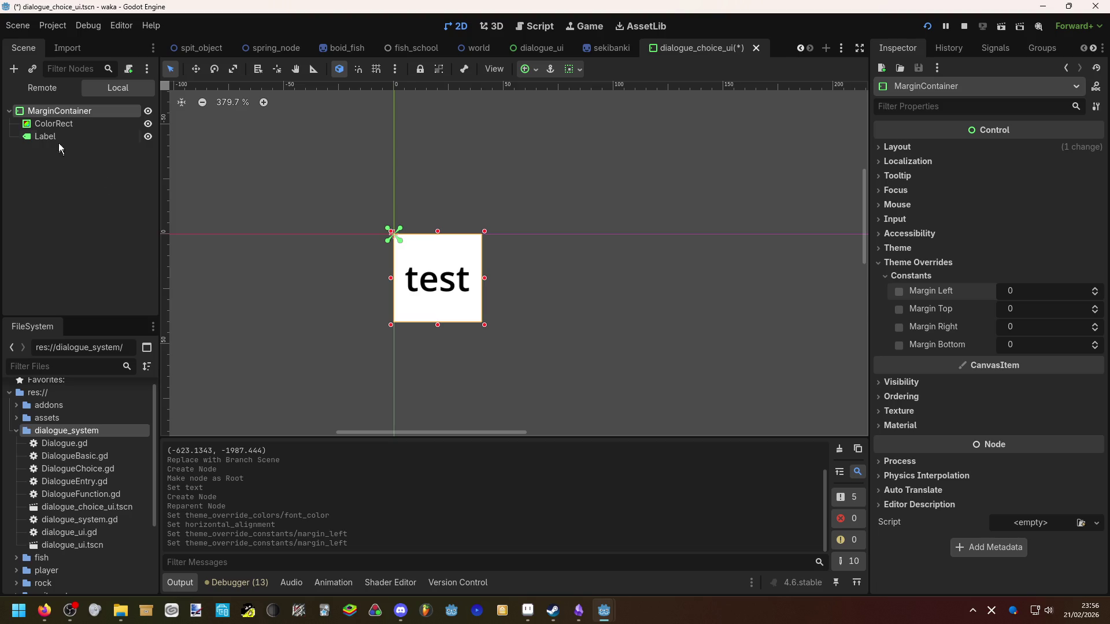
Add an inner MarginContainer and move the Label inside it
{"action": "right_click", "coordinate": [56, 116]}
{"action": "left_click", "coordinate": [71, 125]}
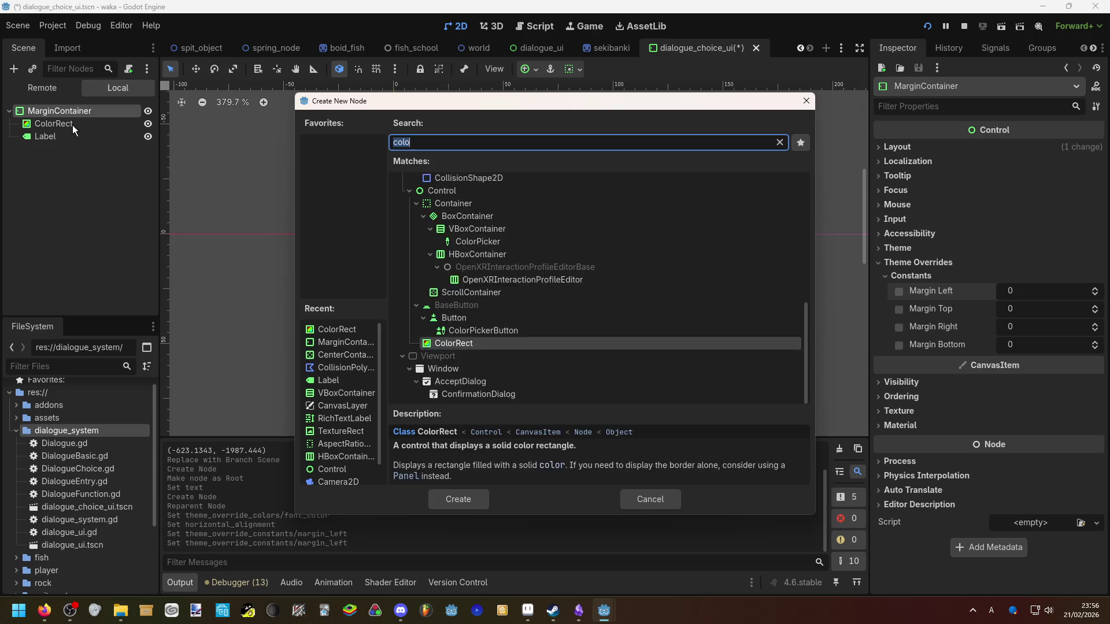
{"action": "type", "text": "marg"}
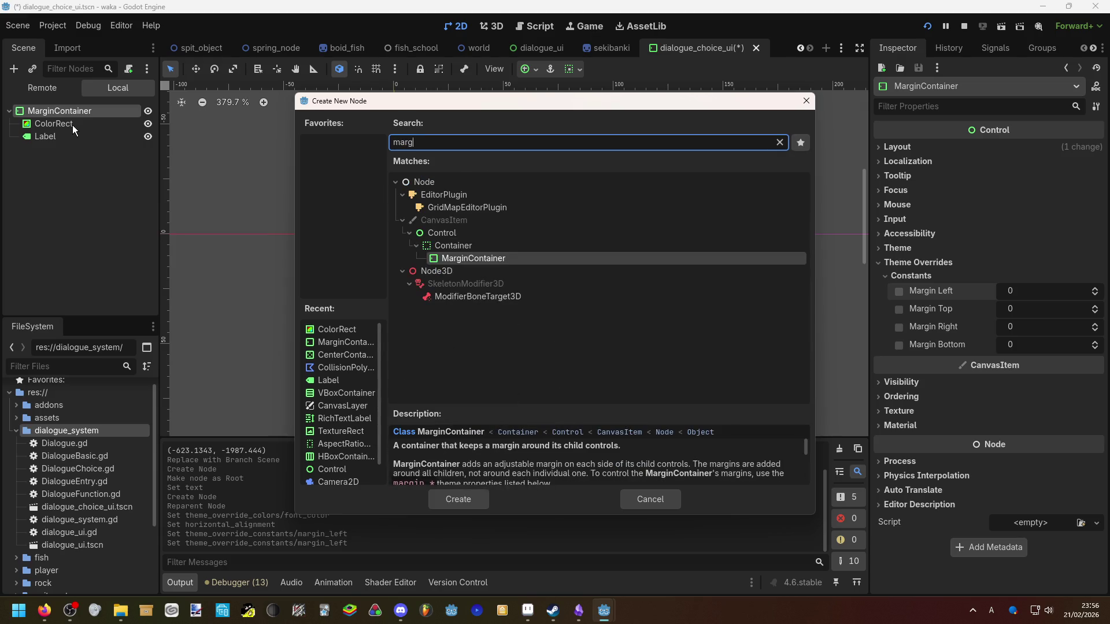
{"action": "left_click", "coordinate": [459, 499]}
{"action": "left_click_drag", "start_coordinate": [39, 140], "coordinate": [63, 149]}
{"action": "left_click", "coordinate": [75, 140]}
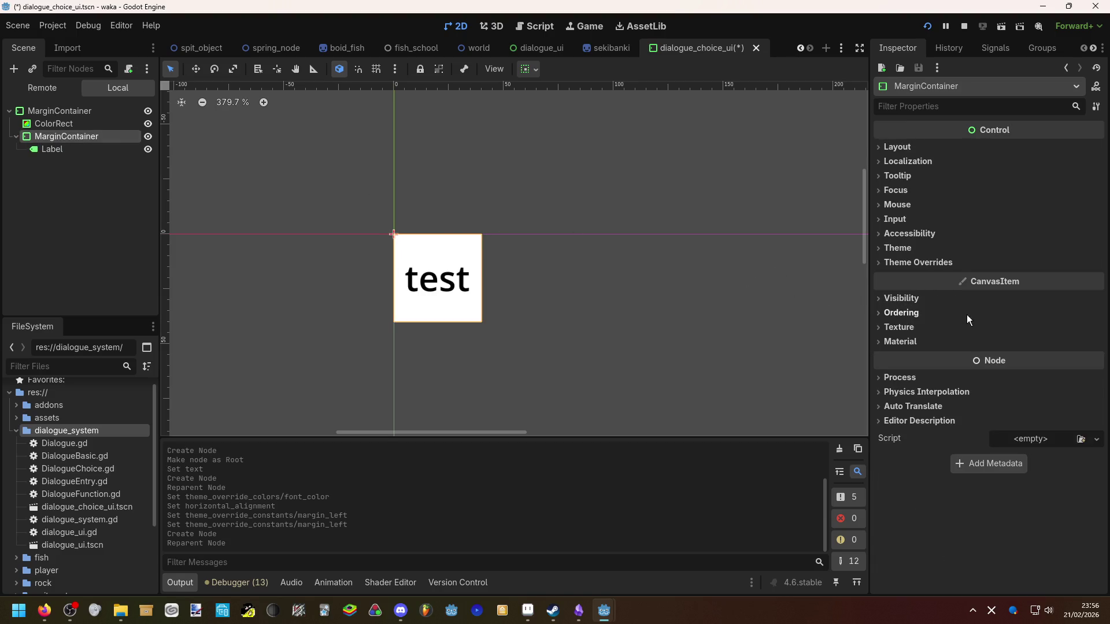
Set the inner container's left, top, right and bottom margins to 10, save, and return to dialogue_ui
{"action": "left_click", "coordinate": [956, 267]}
{"action": "left_click", "coordinate": [977, 277]}
{"action": "left_click", "coordinate": [1027, 292]}
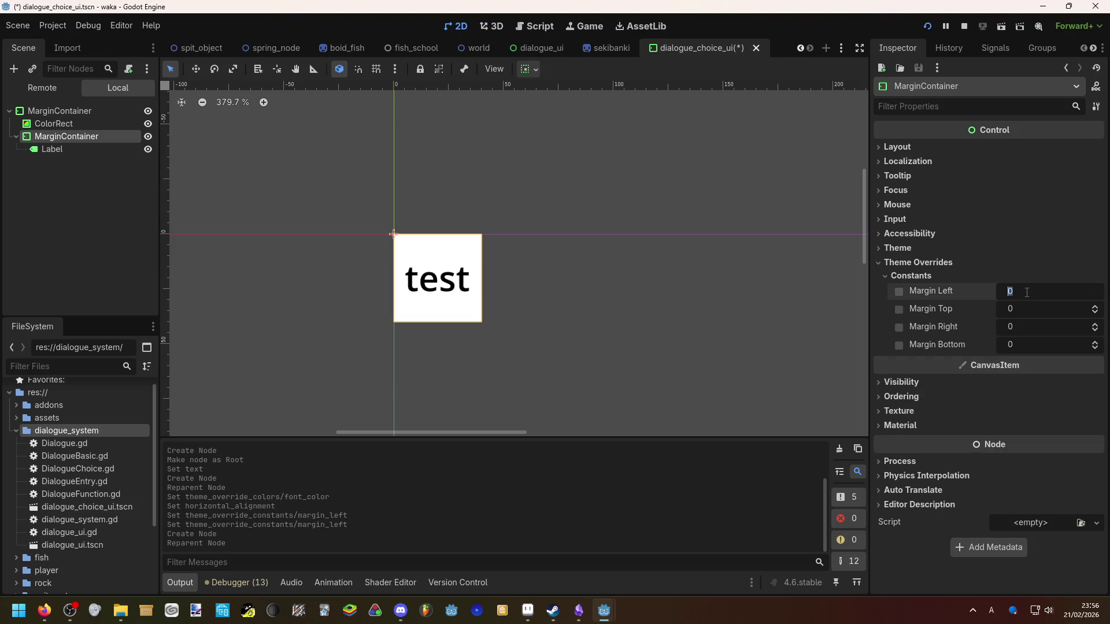
{"action": "type", "text": "10"}
{"action": "key", "text": "Return"}
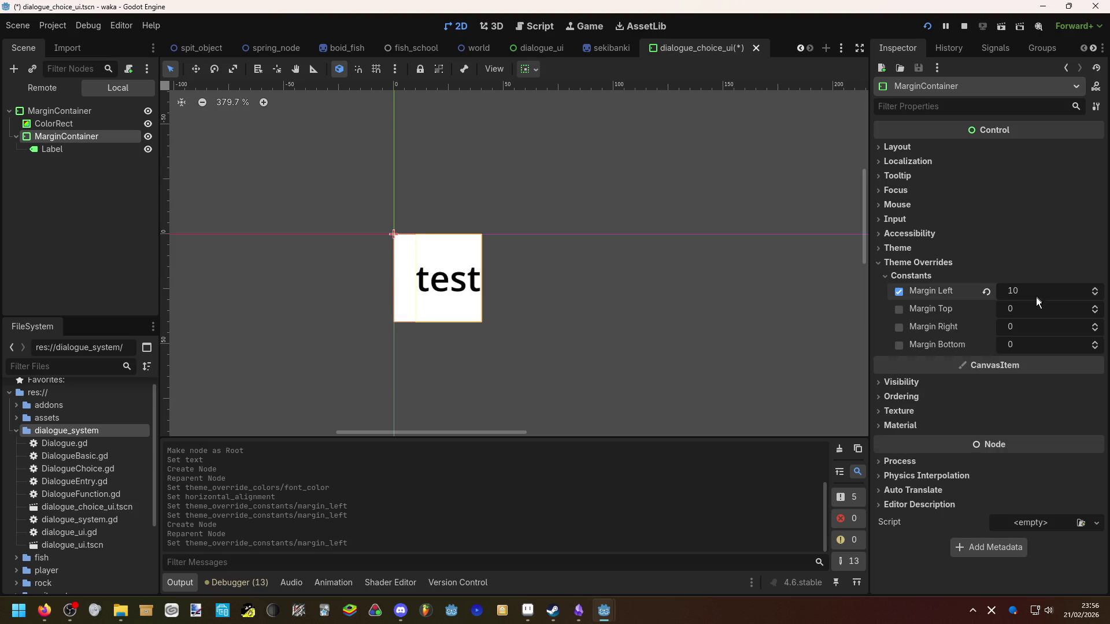
{"action": "left_click", "coordinate": [1038, 310]}
{"action": "type", "text": "10"}
{"action": "key", "text": "Return"}
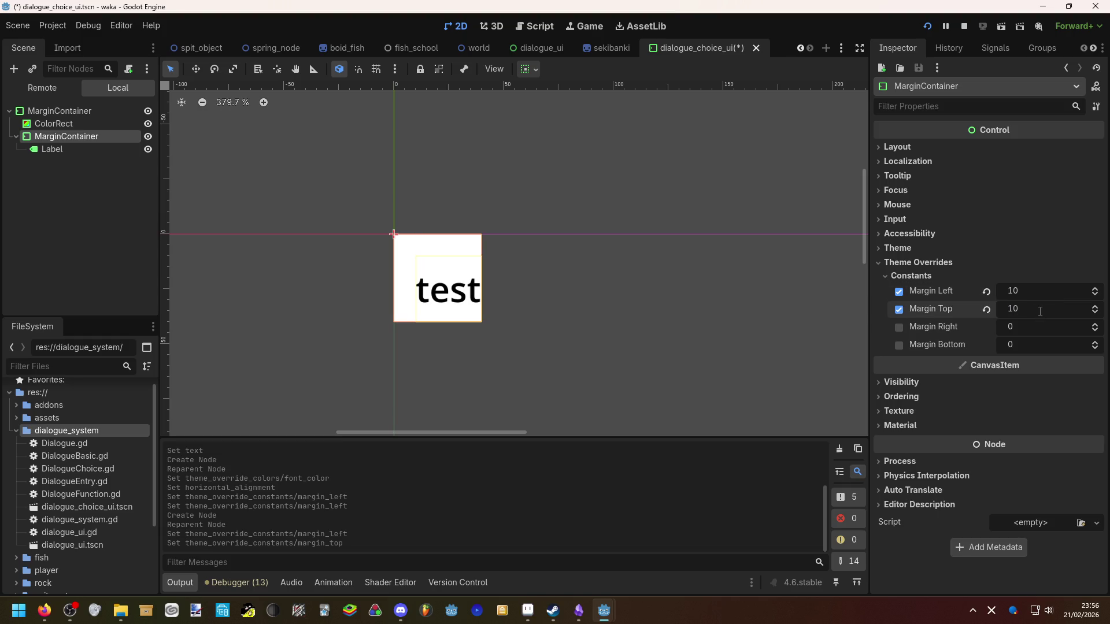
{"action": "left_click", "coordinate": [1034, 325]}
{"action": "type", "text": "10"}
{"action": "key", "text": "Return"}
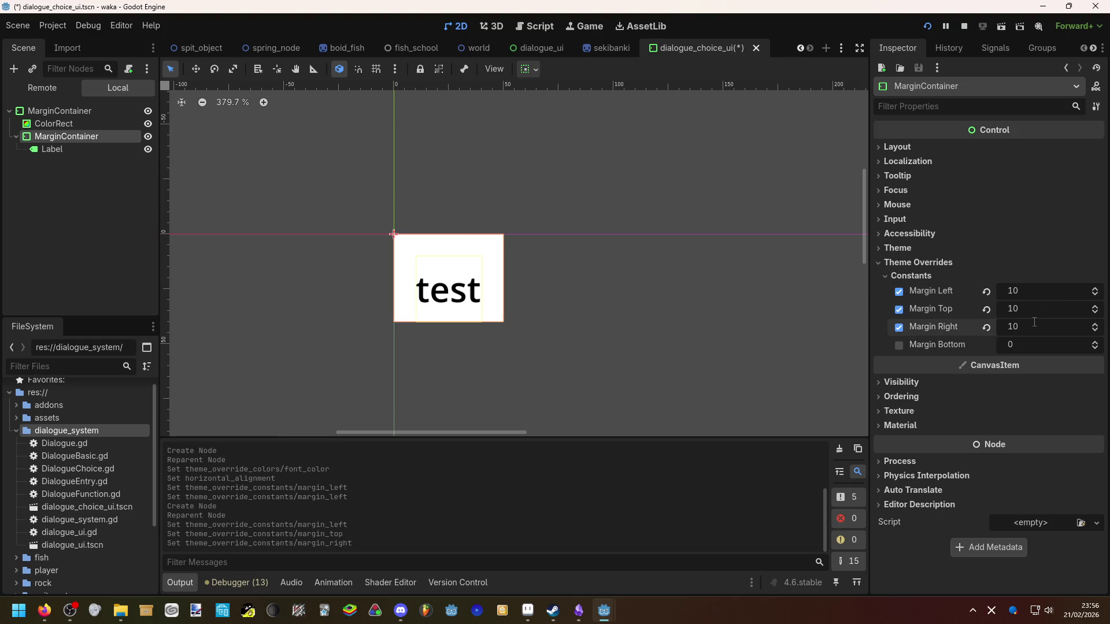
{"action": "left_click", "coordinate": [1022, 342]}
{"action": "type", "text": "10"}
{"action": "key", "text": "Return"}
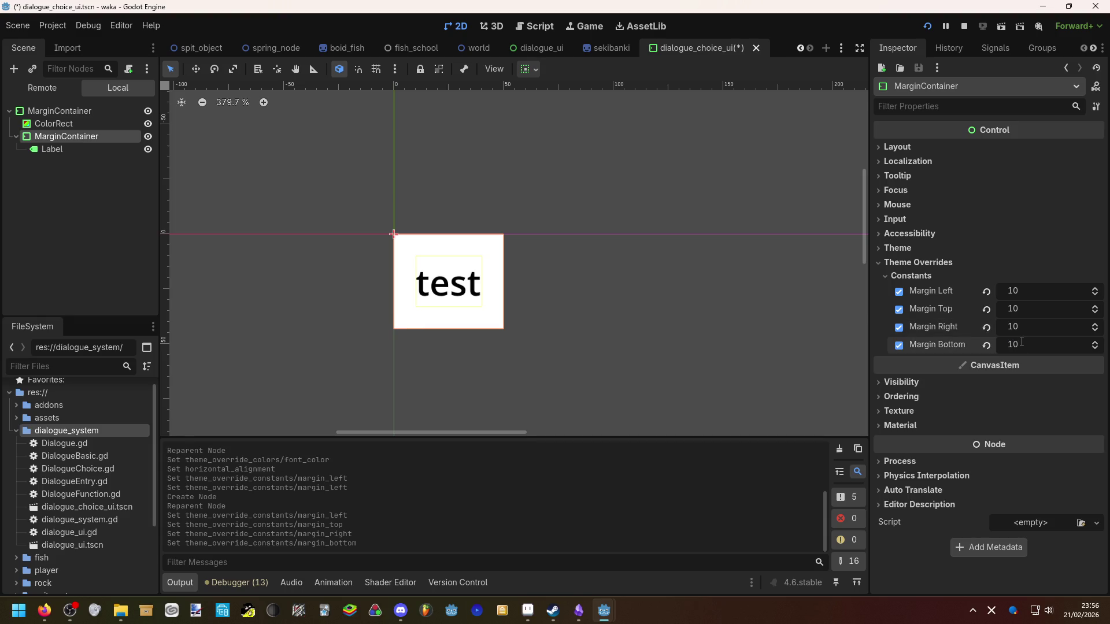
{"action": "key", "text": "ctrl+s"}
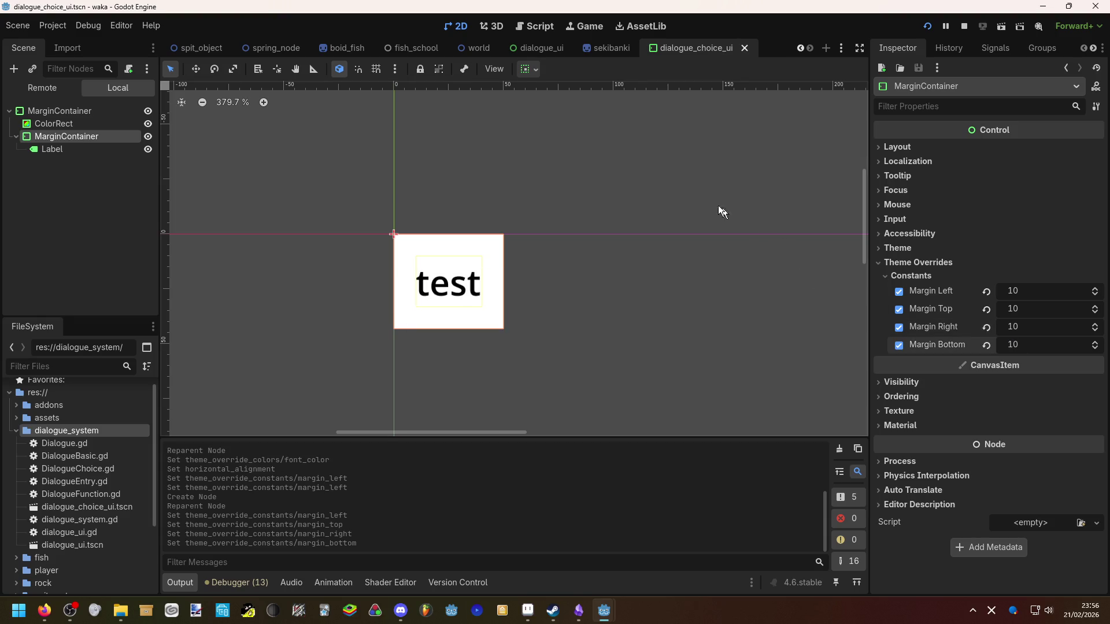
{"action": "left_click", "coordinate": [537, 47]}
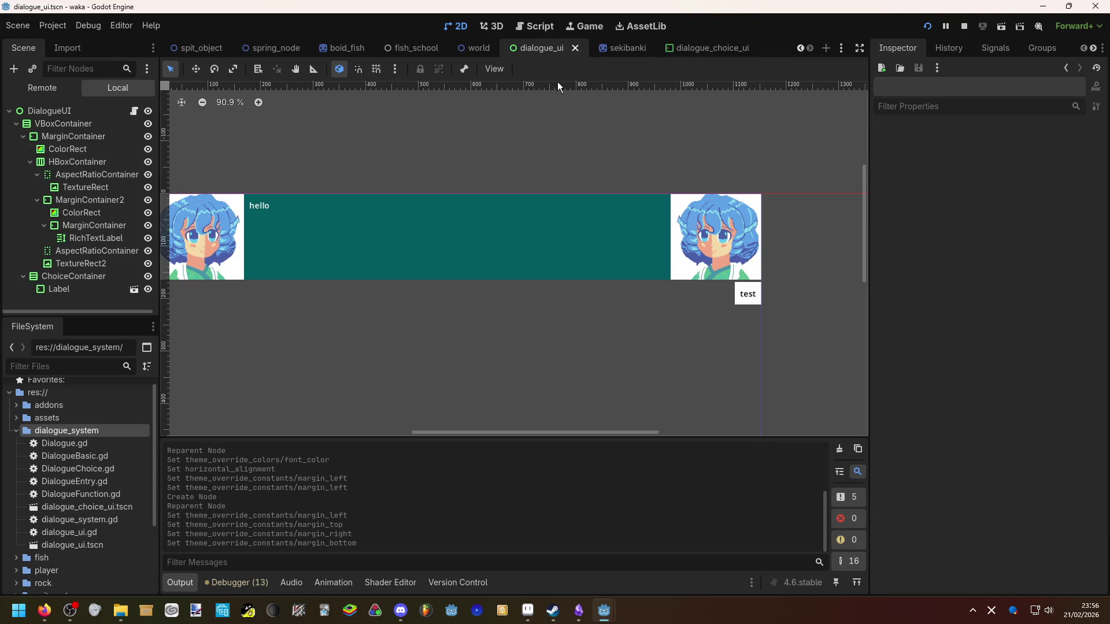
Run the project to check the dialogue box, then return to the editor and open dialogue_ui.gd
{"action": "scroll", "coordinate": [596, 269], "scroll_direction": "down", "scroll_amount": 1}
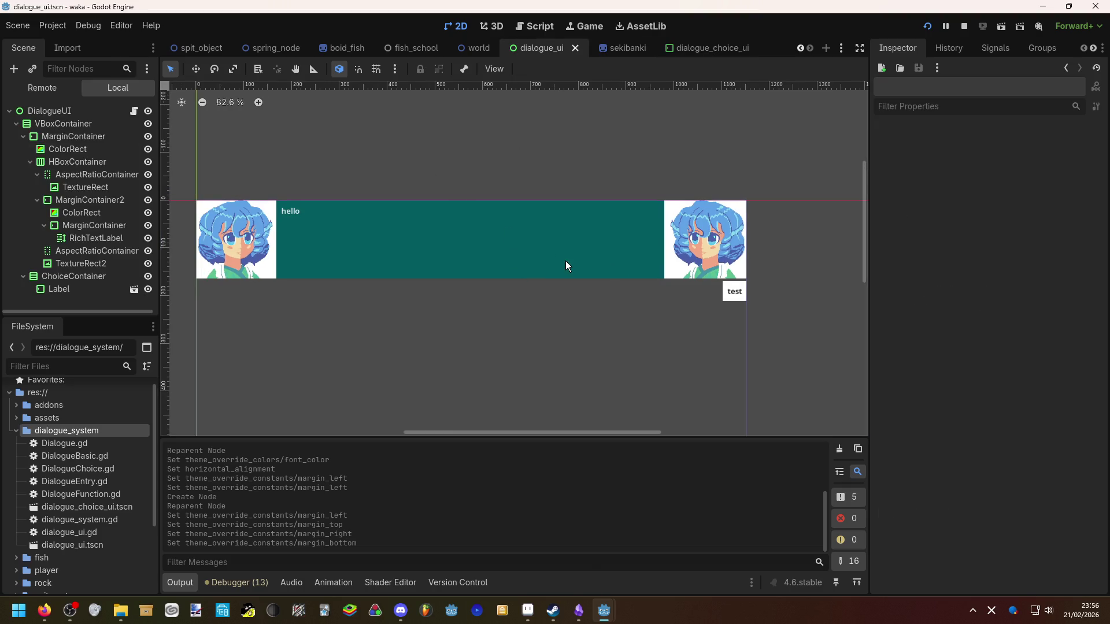
{"action": "scroll", "coordinate": [463, 262], "scroll_direction": "down", "scroll_amount": 1}
{"action": "scroll", "coordinate": [228, 222], "scroll_direction": "down", "scroll_amount": 1}
{"action": "scroll", "coordinate": [229, 224], "scroll_direction": "up", "scroll_amount": 1}
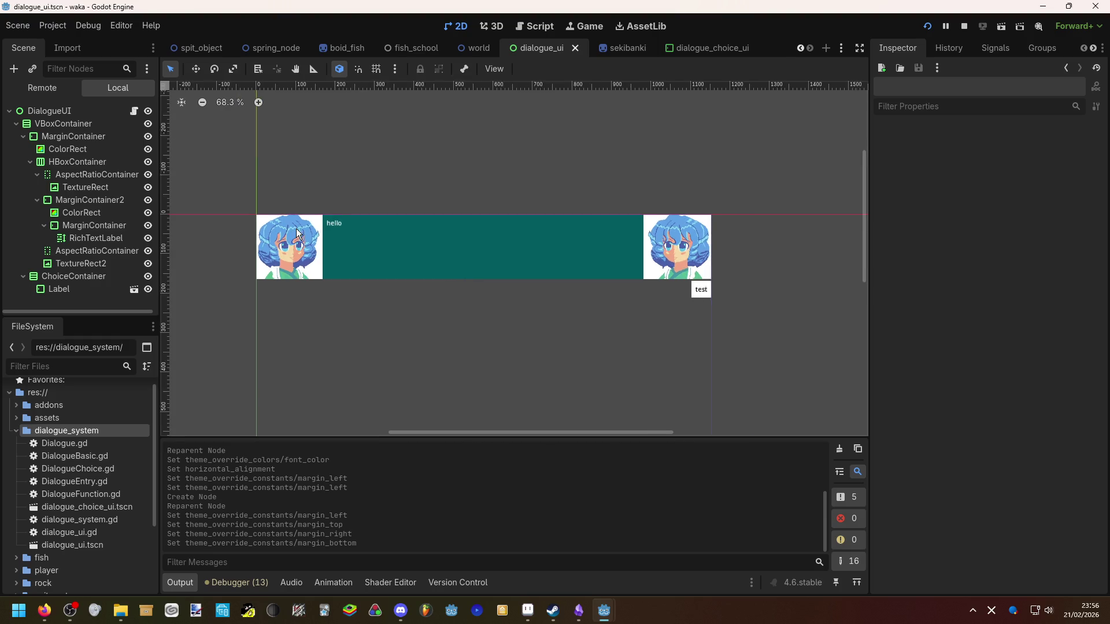
{"action": "scroll", "coordinate": [374, 225], "scroll_direction": "up", "scroll_amount": 1}
{"action": "scroll", "coordinate": [366, 227], "scroll_direction": "up", "scroll_amount": 1}
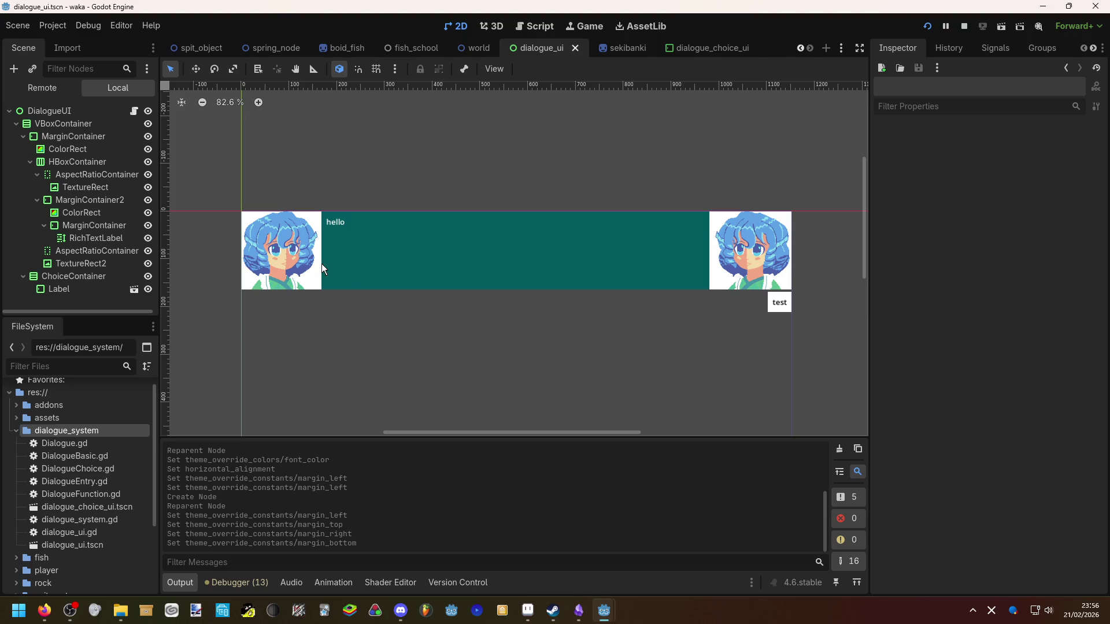
{"action": "scroll", "coordinate": [324, 265], "scroll_direction": "up", "scroll_amount": 1}
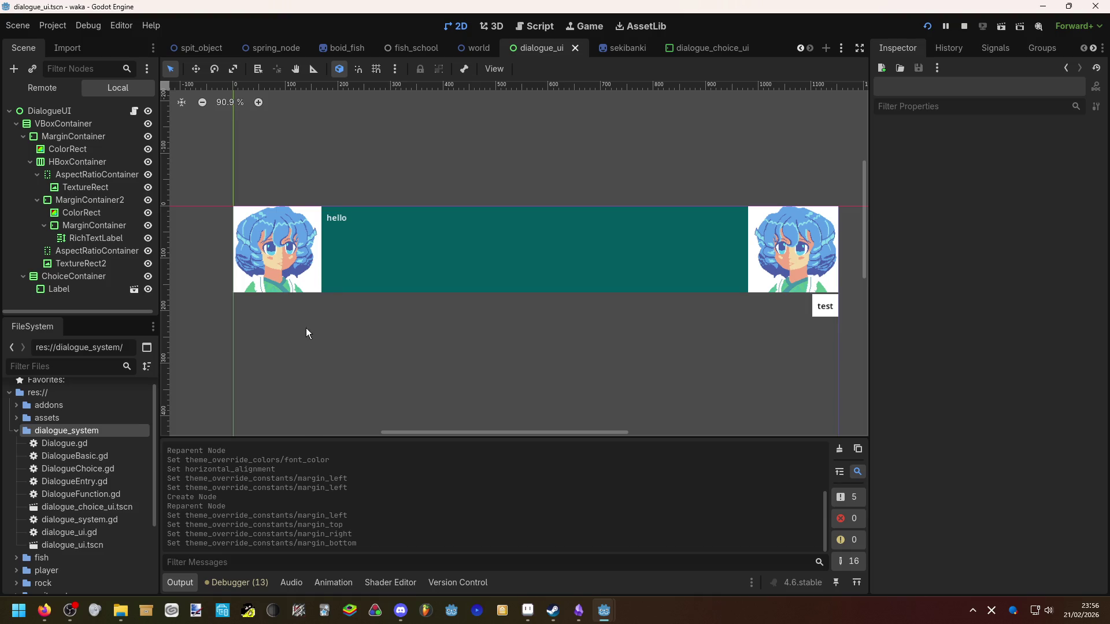
{"action": "left_click", "coordinate": [927, 26]}
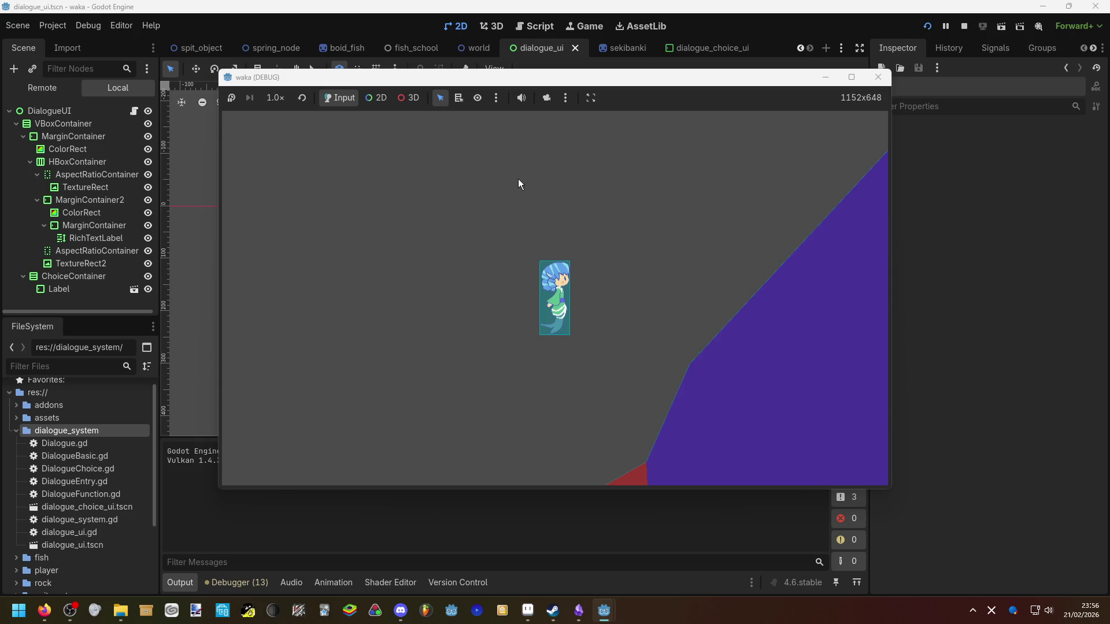
{"action": "left_click", "coordinate": [118, 289]}
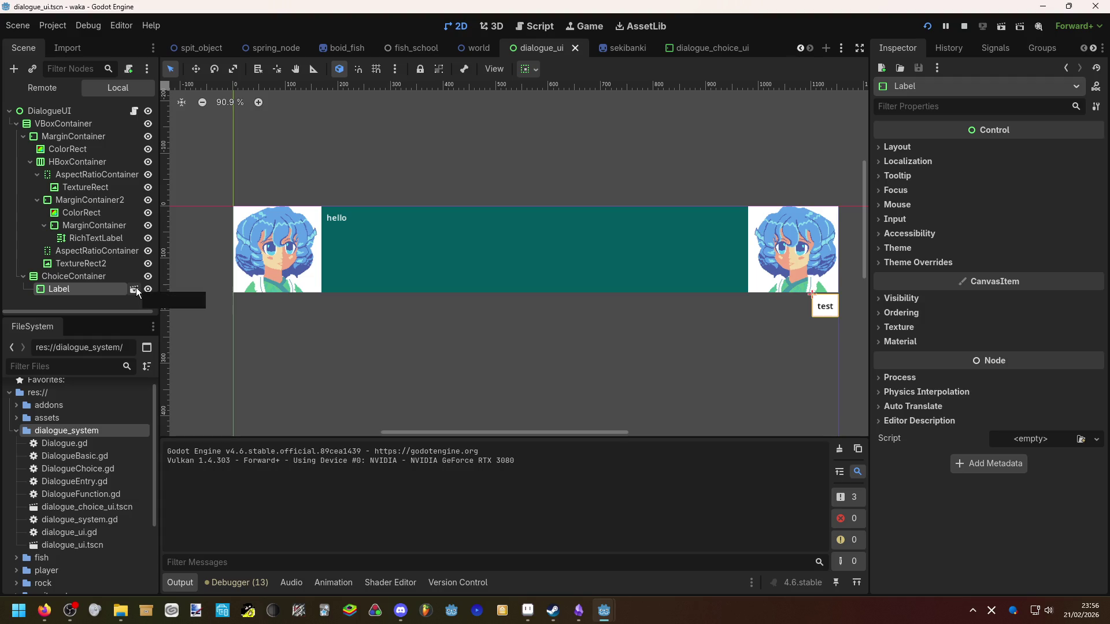
{"action": "left_click", "coordinate": [134, 110]}
Add a new line after the choice_container declaration declaring var choice_ui_scene
{"action": "scroll", "coordinate": [438, 366], "scroll_direction": "down", "scroll_amount": 2}
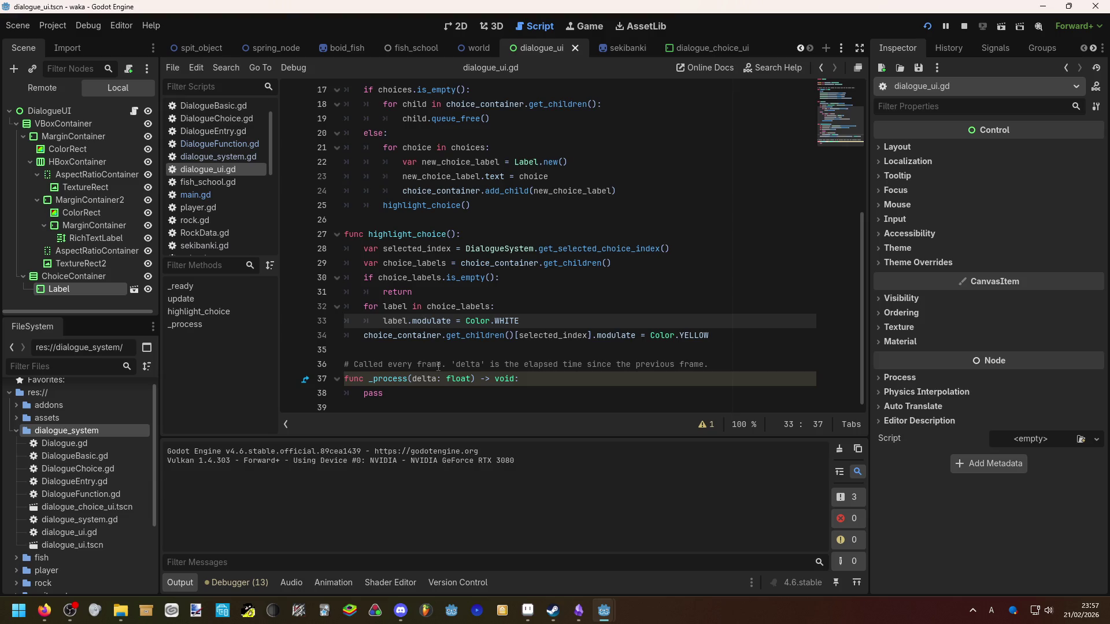
{"action": "scroll", "coordinate": [439, 365], "scroll_direction": "up", "scroll_amount": 3}
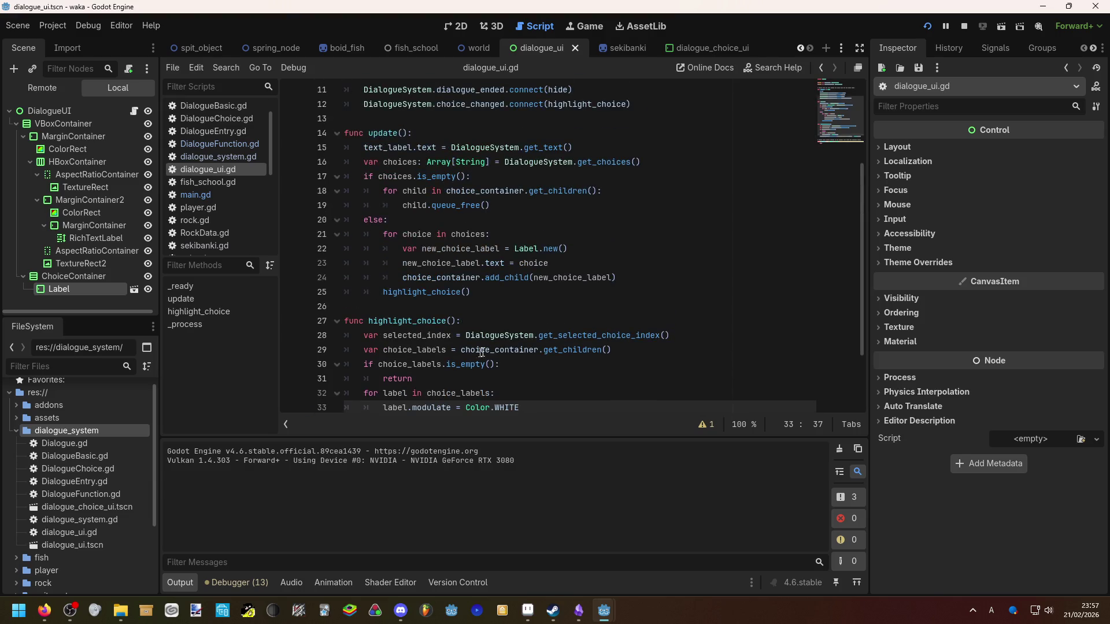
{"action": "left_click_drag", "start_coordinate": [585, 292], "coordinate": [523, 292]}
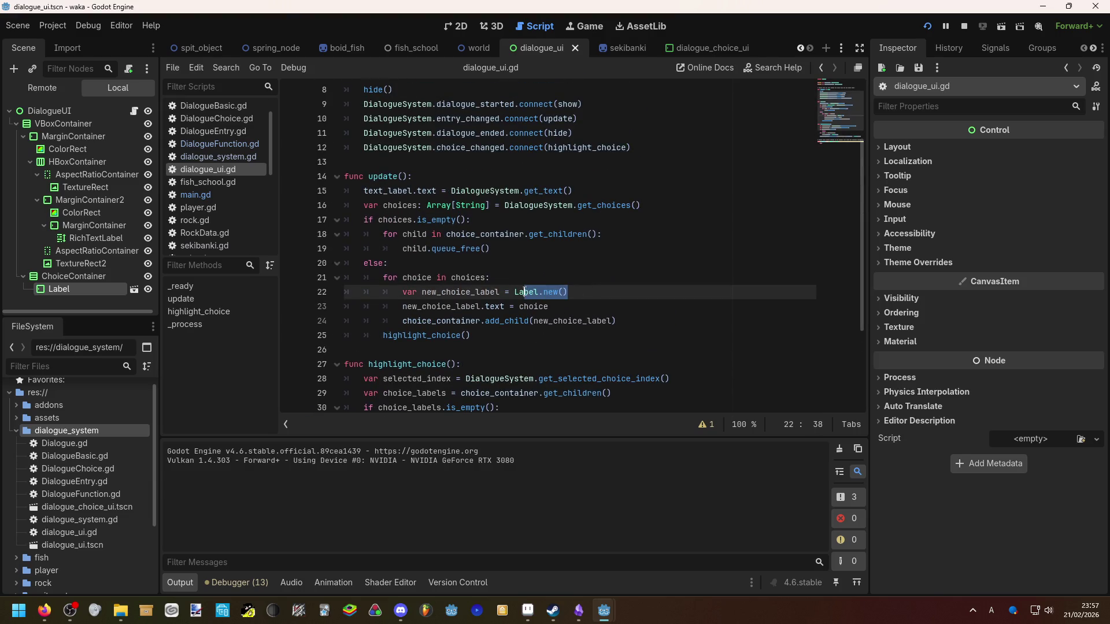
{"action": "scroll", "coordinate": [538, 306], "scroll_direction": "up", "scroll_amount": 3}
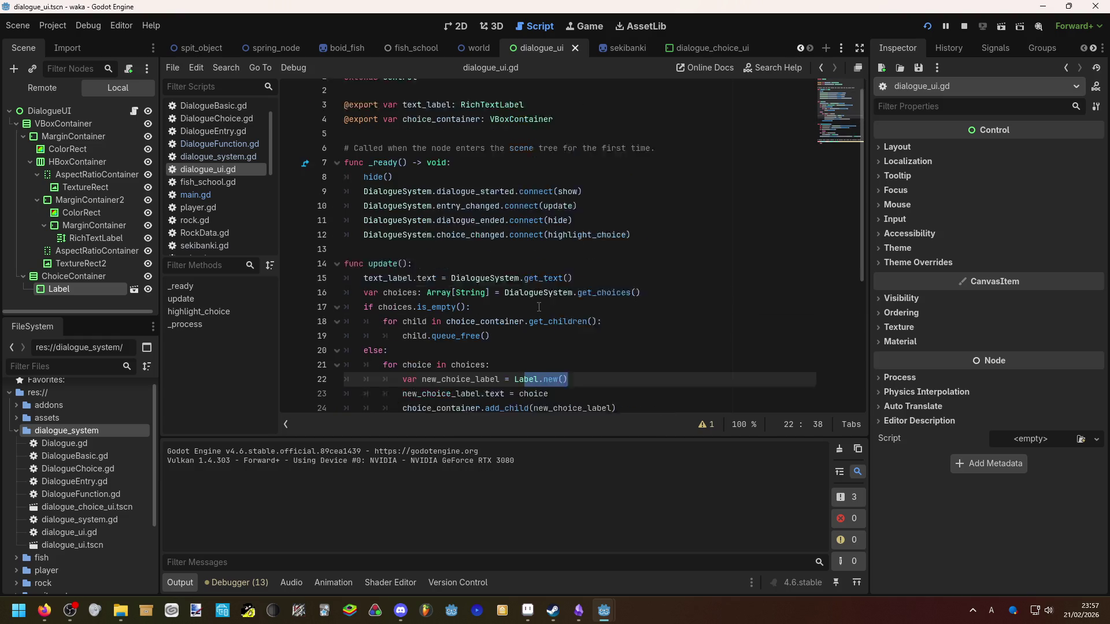
{"action": "left_click", "coordinate": [570, 137]}
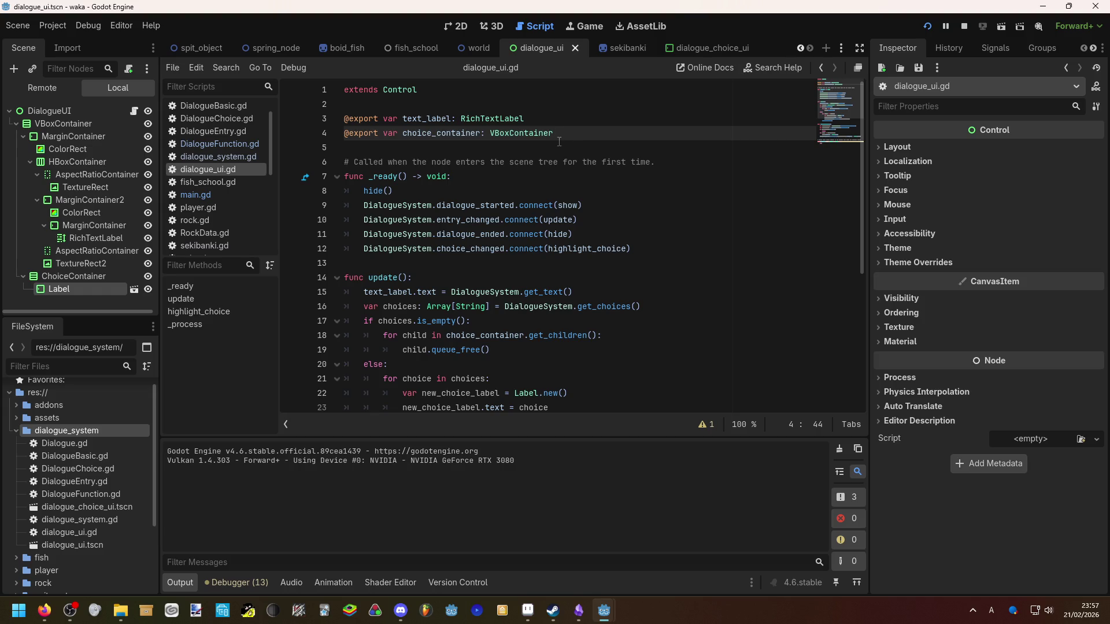
{"action": "scroll", "coordinate": [570, 238], "scroll_direction": "down", "scroll_amount": 2}
{"action": "scroll", "coordinate": [597, 225], "scroll_direction": "up", "scroll_amount": 2}
{"action": "key", "text": "Return"}
{"action": "key", "text": "Return"}
{"action": "type", "text": "var"}
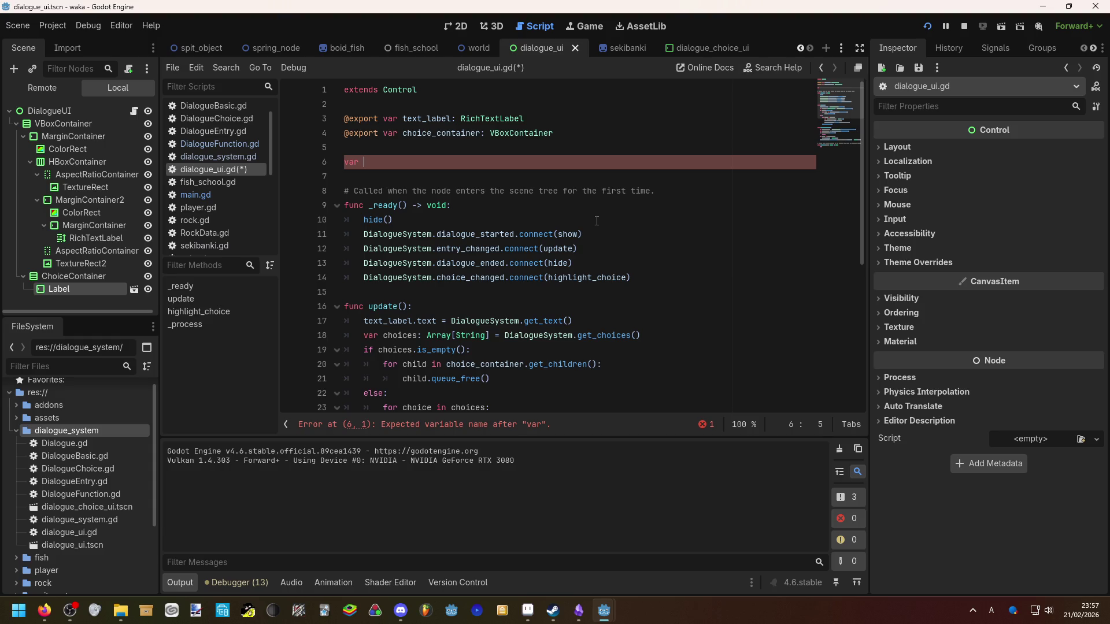
{"action": "type", "text": "hoice_ui_"}
{"action": "type", "text": "scene"}
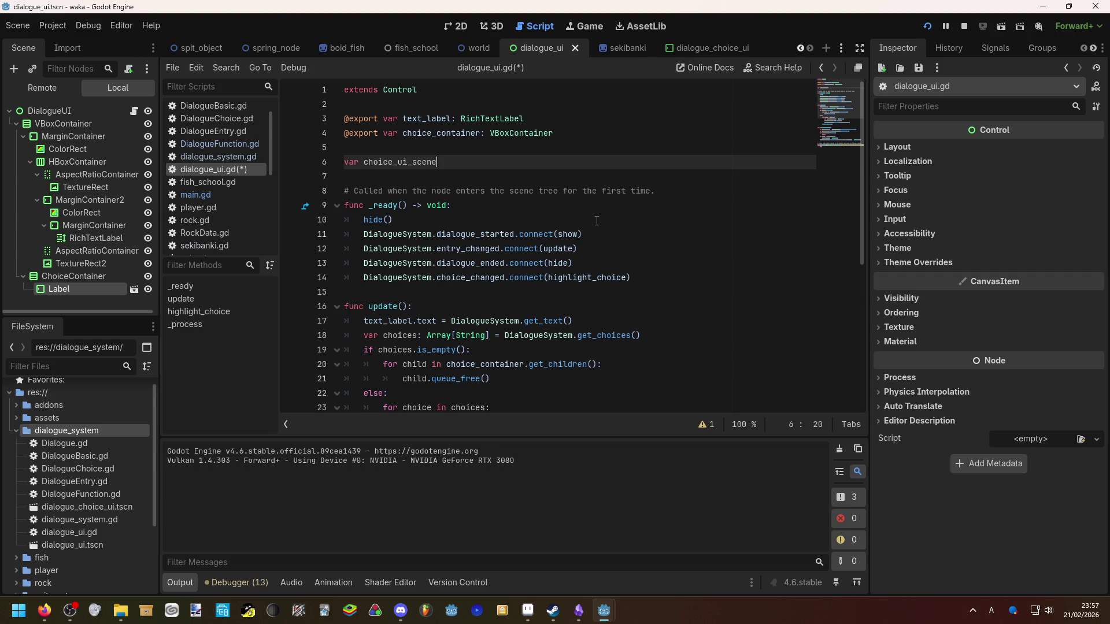
Assign choice_ui_scene = preload("res://dialogue_system/dialogue_choice_ui.tscn")
{"action": "scroll", "coordinate": [597, 221], "scroll_direction": "down", "scroll_amount": 4}
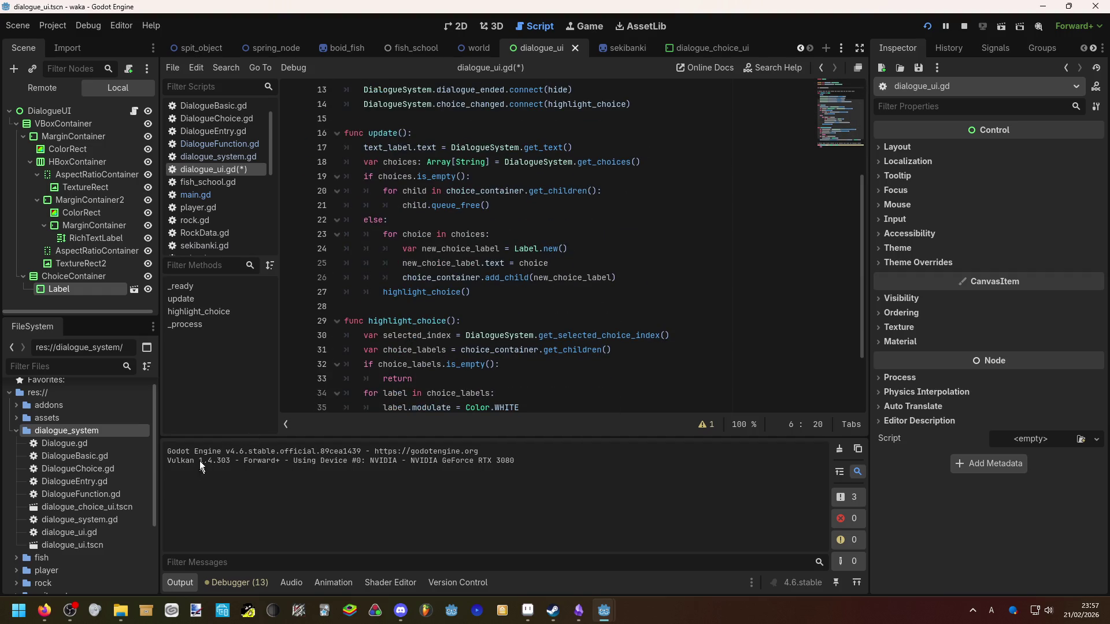
{"action": "scroll", "coordinate": [501, 259], "scroll_direction": "up", "scroll_amount": 4}
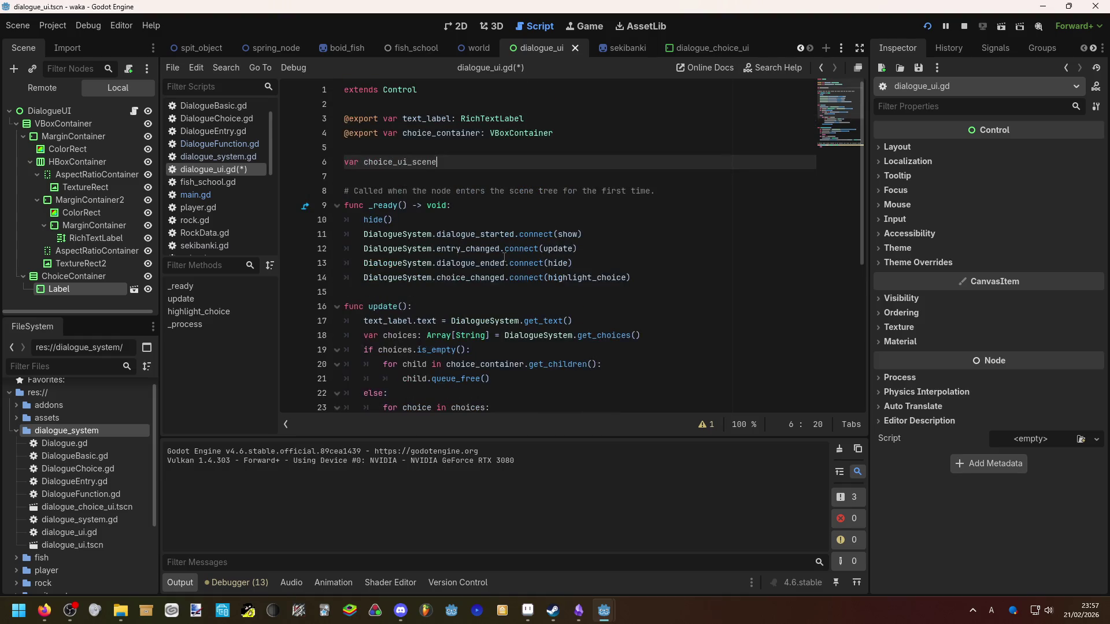
{"action": "type", "text": ":"}
{"action": "key", "text": "BackSpace"}
{"action": "key", "text": "BackSpace"}
{"action": "type", "text": "= pre"}
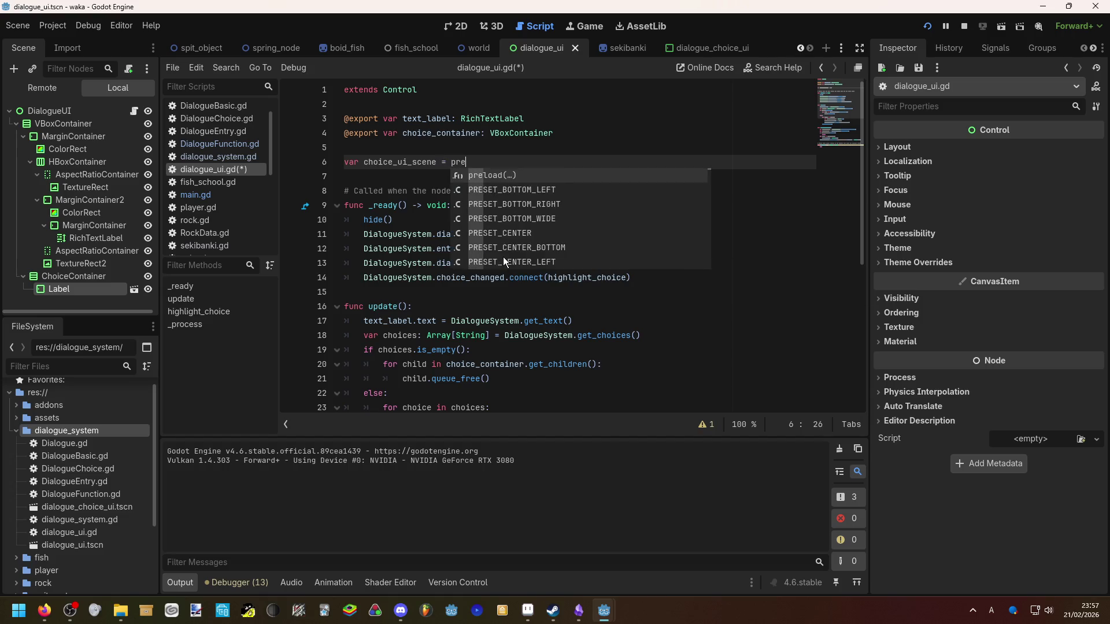
{"action": "key", "text": "Return"}
{"action": "type", "text": "cho"}
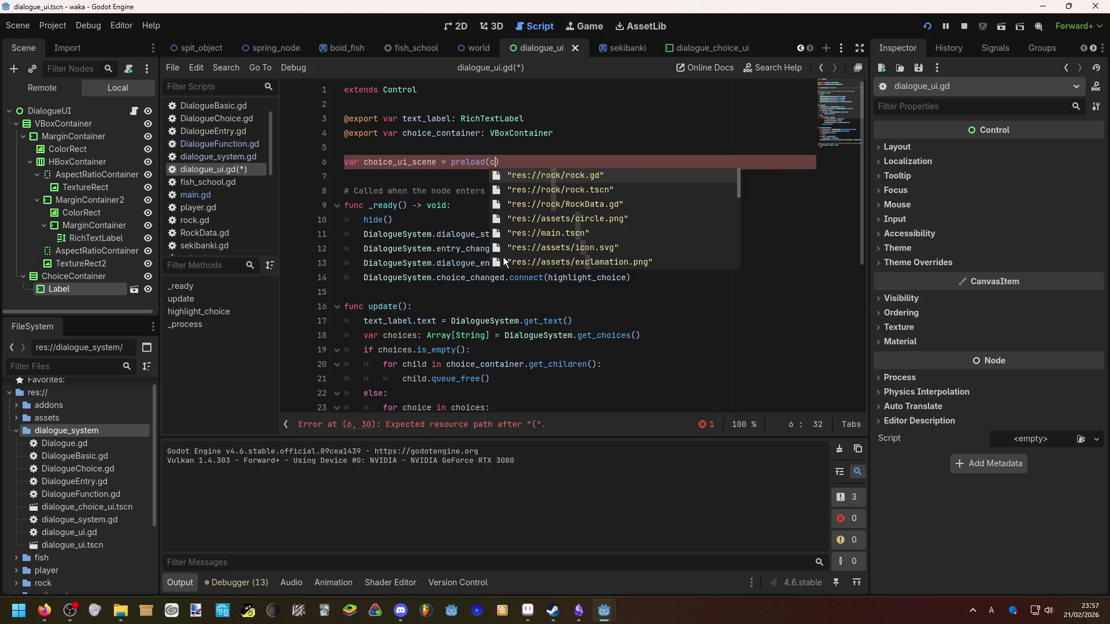
{"action": "key", "text": "Down"}
{"action": "key", "text": "Down"}
{"action": "key", "text": "Return"}
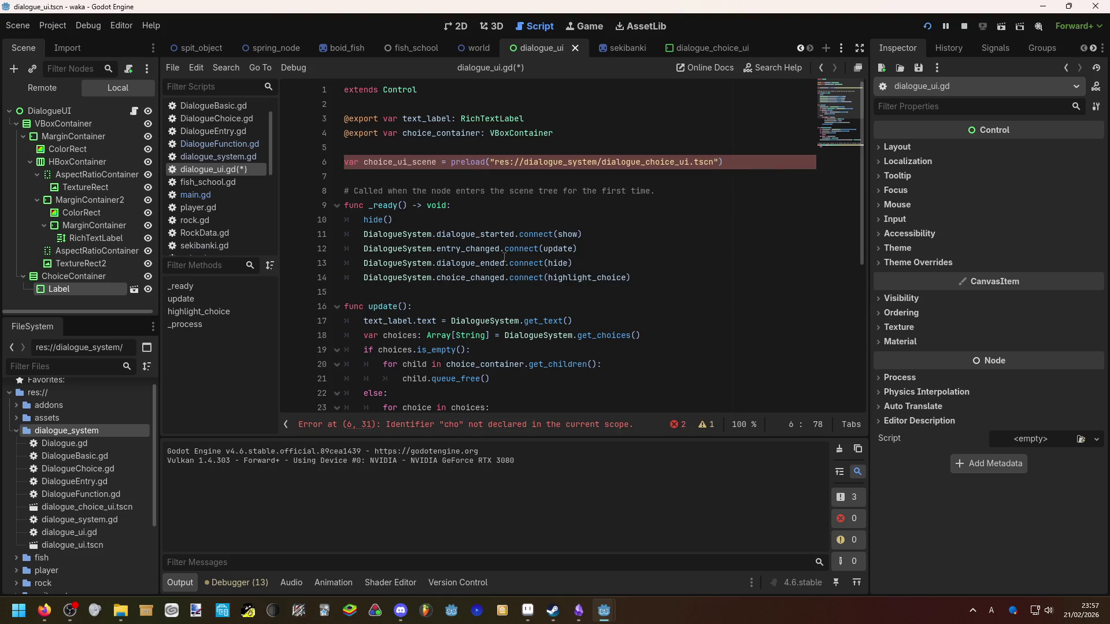
Give the choice_ui_scene variable the type PackedScene
{"action": "scroll", "coordinate": [539, 311], "scroll_direction": "down", "scroll_amount": 1}
{"action": "scroll", "coordinate": [540, 311], "scroll_direction": "down", "scroll_amount": 2}
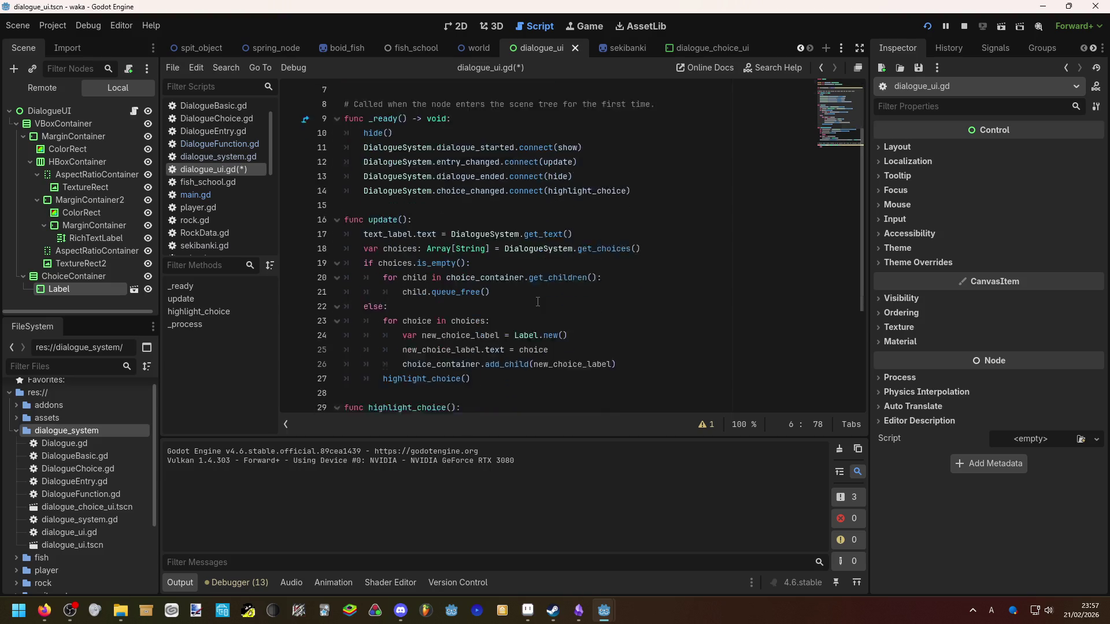
{"action": "scroll", "coordinate": [565, 298], "scroll_direction": "up", "scroll_amount": 3}
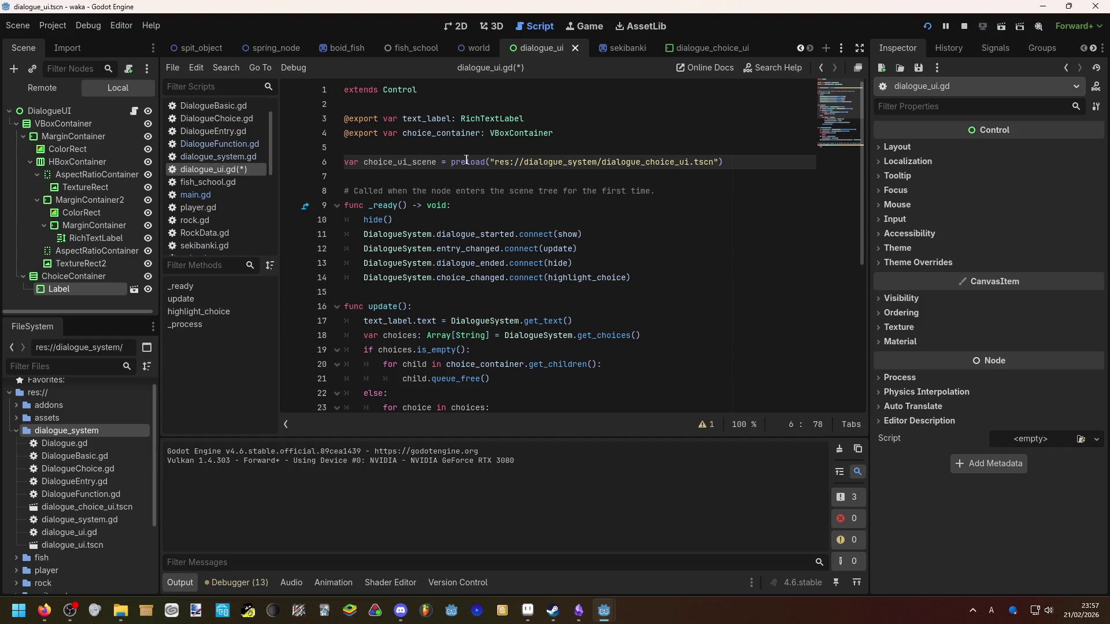
{"action": "mouse_move", "coordinate": [466, 158]}
{"action": "left_click", "coordinate": [765, 165]}
{"action": "type", "text": "as"}
{"action": "key", "text": "BackSpace"}
{"action": "key", "text": "BackSpace"}
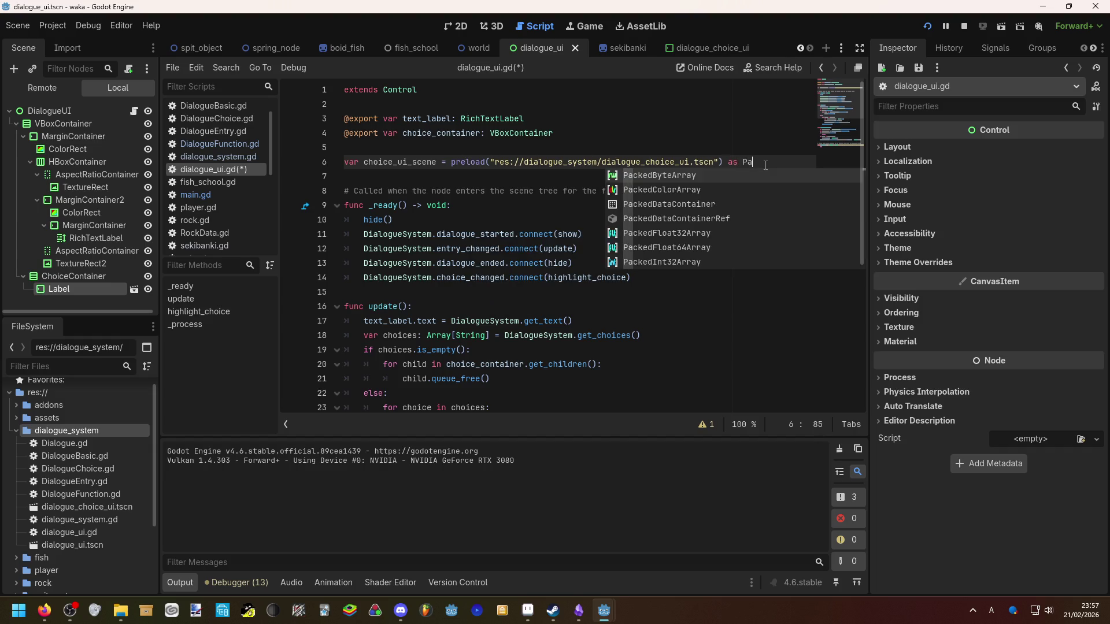
{"action": "key", "text": "BackSpace"}
{"action": "key", "text": "BackSpace"}
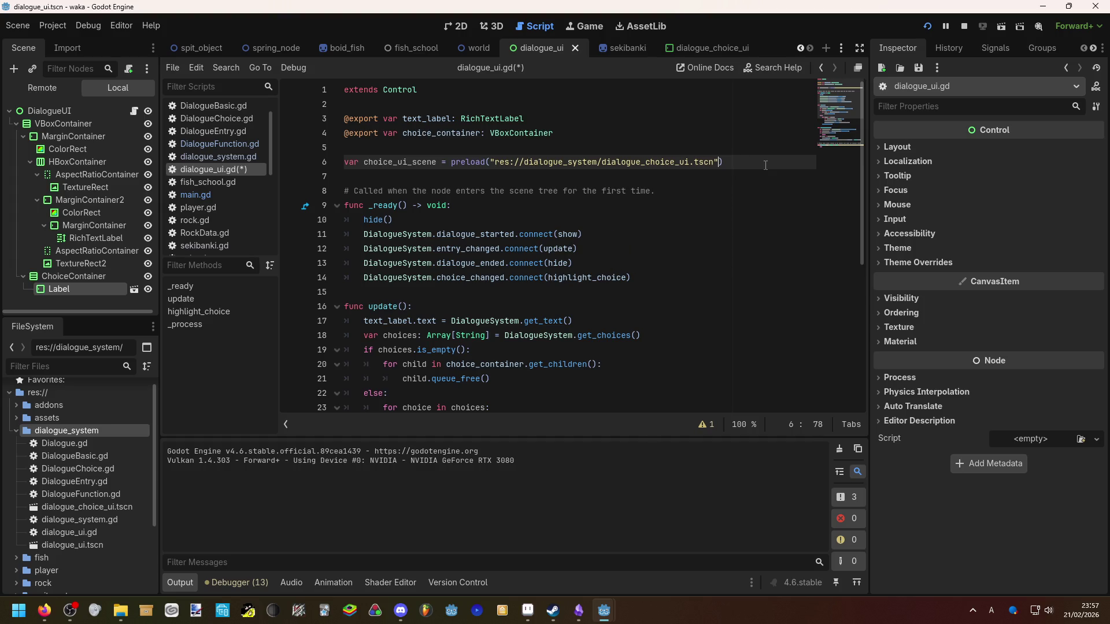
{"action": "key", "text": "Left"}
{"action": "key", "text": "Left"}
{"action": "key", "text": "Left"}
{"action": "key", "text": "Left"}
{"action": "key", "text": "Left"}
{"action": "key", "text": "Left"}
{"action": "type", "text": ": Pa"}
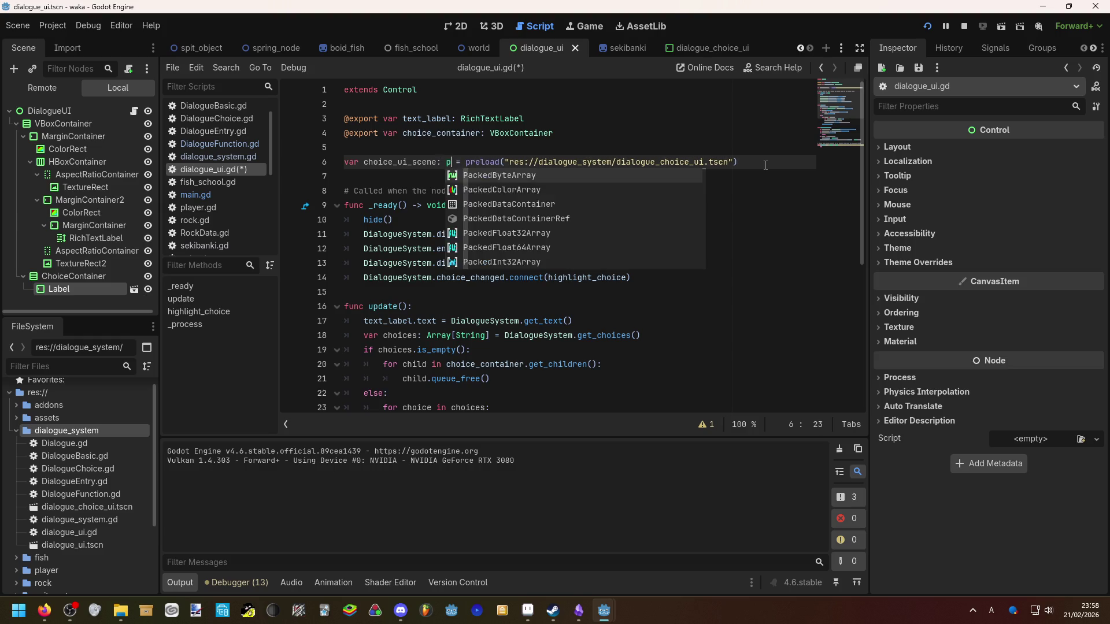
{"action": "type", "text": "ck"}
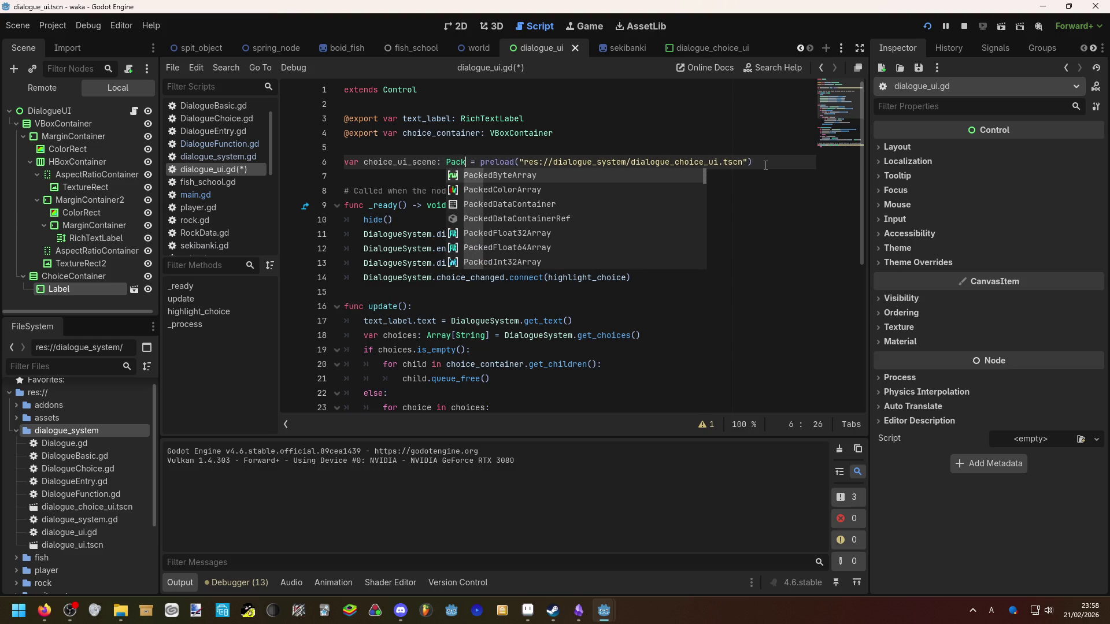
{"action": "type", "text": "edScene"}
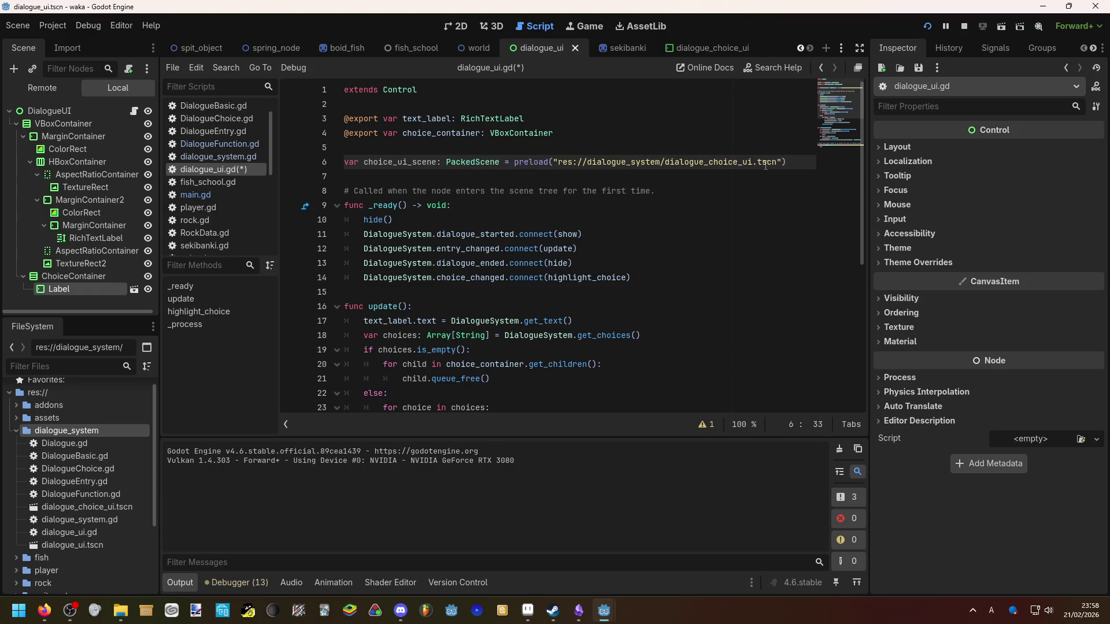
{"action": "scroll", "coordinate": [636, 249], "scroll_direction": "down", "scroll_amount": 3}
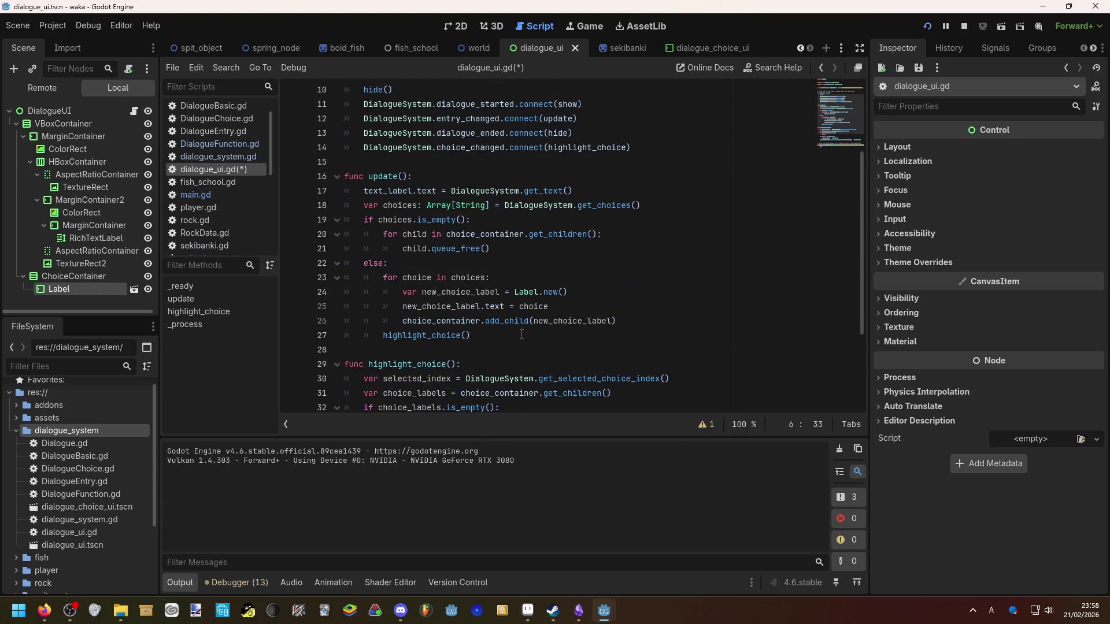
Replace Label.new() on line 24 with choice_ui_scene.instantiate()
{"action": "left_click", "coordinate": [522, 332]}
{"action": "mouse_move", "coordinate": [568, 292]}
{"action": "left_mouse_down"}
{"action": "mouse_move", "coordinate": [445, 293]}
{"action": "mouse_move", "coordinate": [518, 294]}
{"action": "left_mouse_up"}
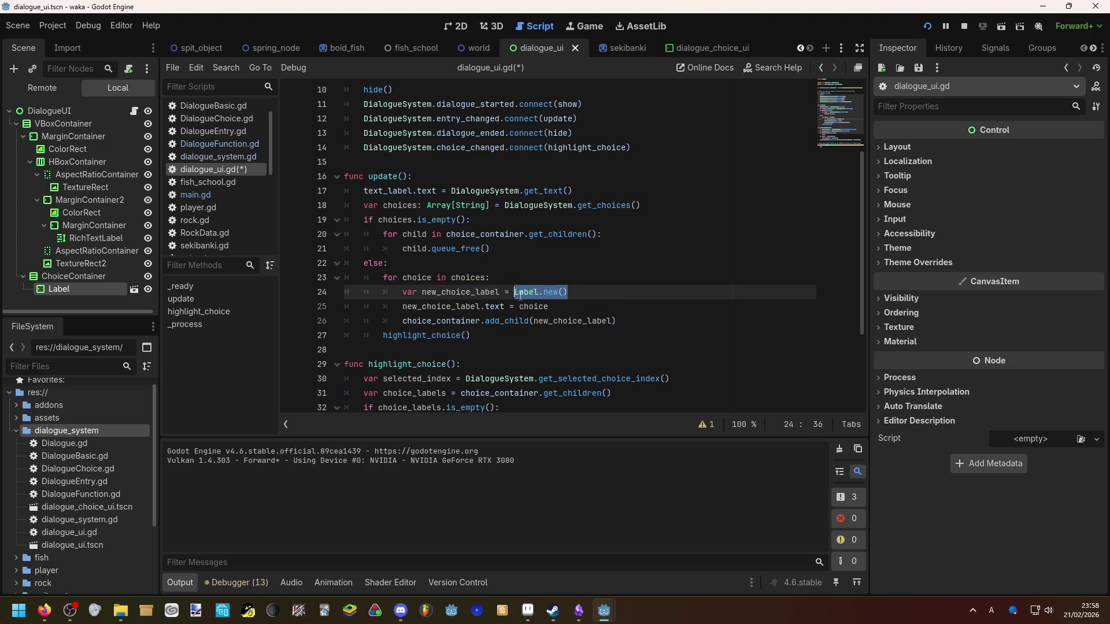
{"action": "type", "text": "pac"}
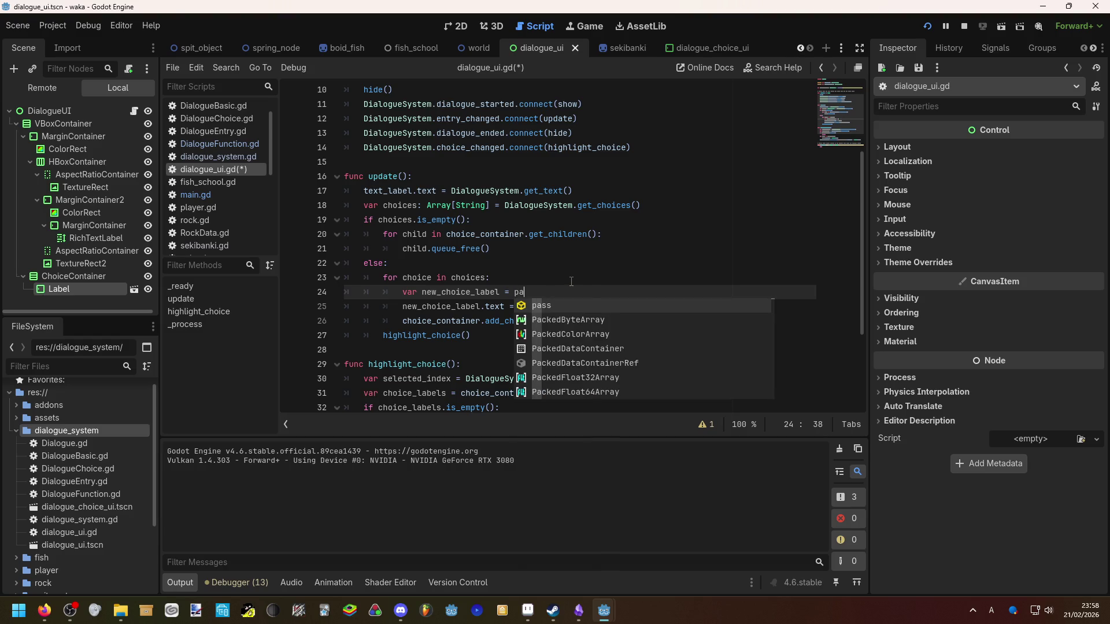
{"action": "key", "text": "BackSpace"}
{"action": "key", "text": "BackSpace"}
{"action": "key", "text": "BackSpace"}
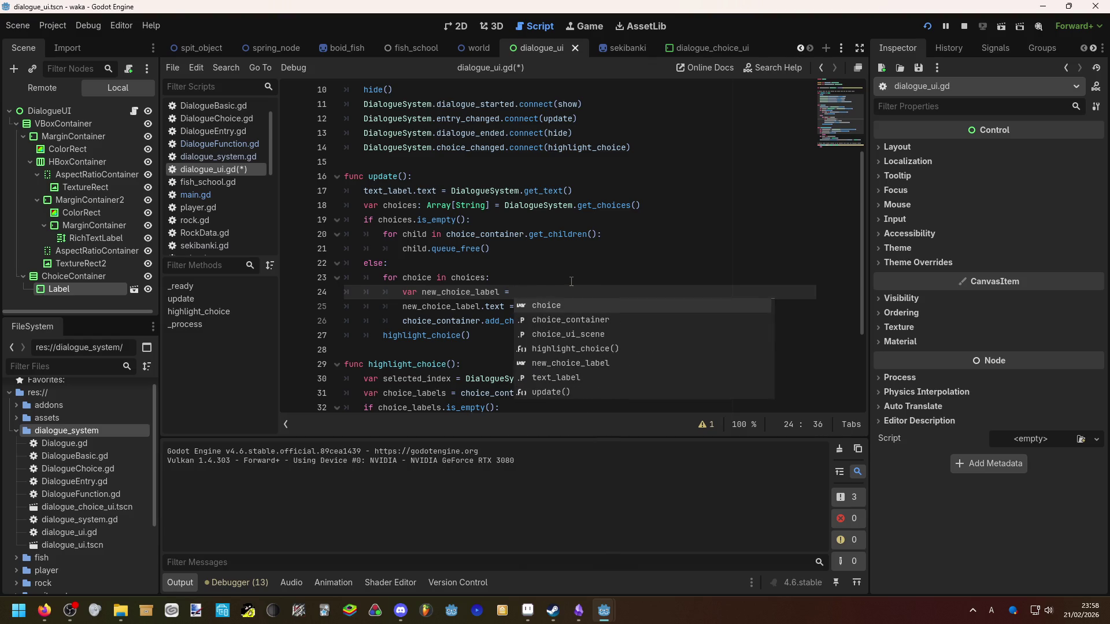
{"action": "type", "text": "c"}
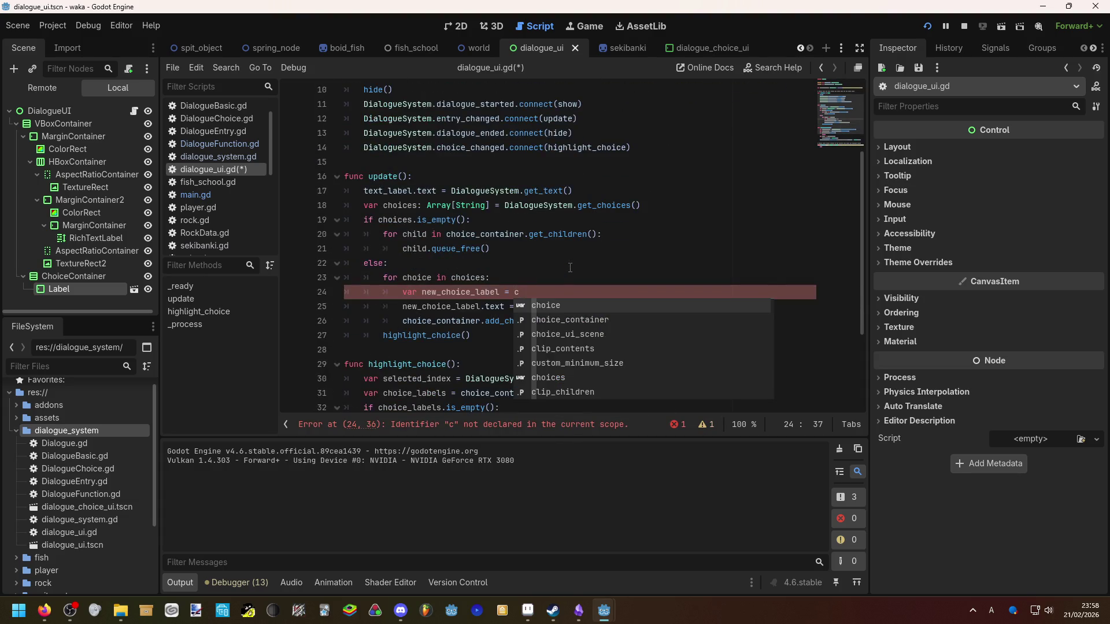
{"action": "key", "text": "Down"}
{"action": "key", "text": "Down"}
{"action": "key", "text": "Return"}
{"action": "type", "text": ".in"}
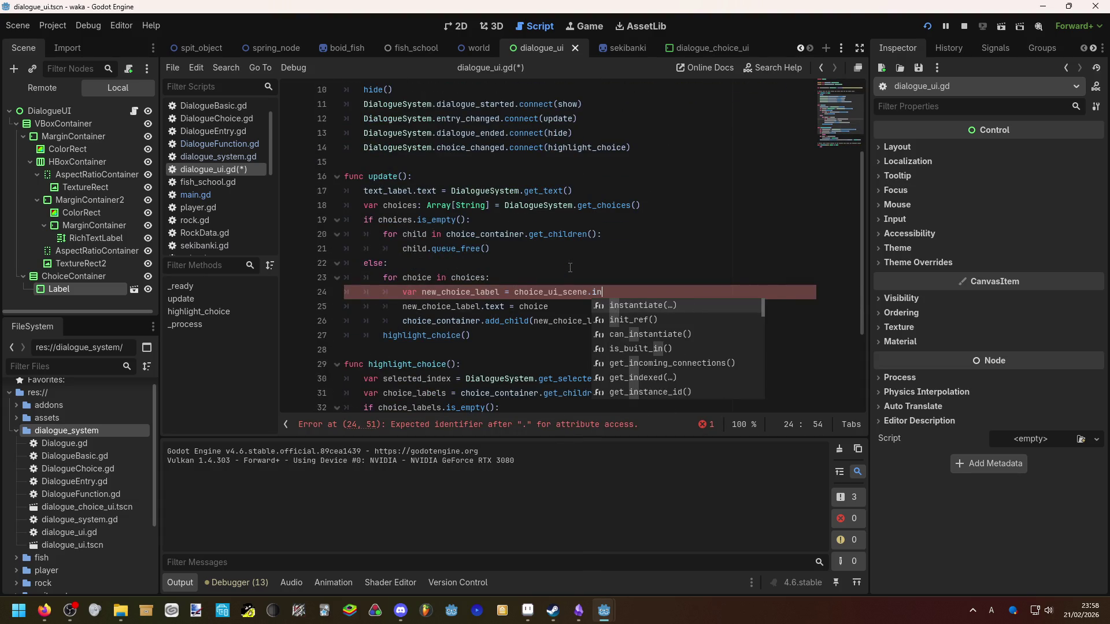
{"action": "key", "text": "Return"}
{"action": "left_click", "coordinate": [570, 268]}
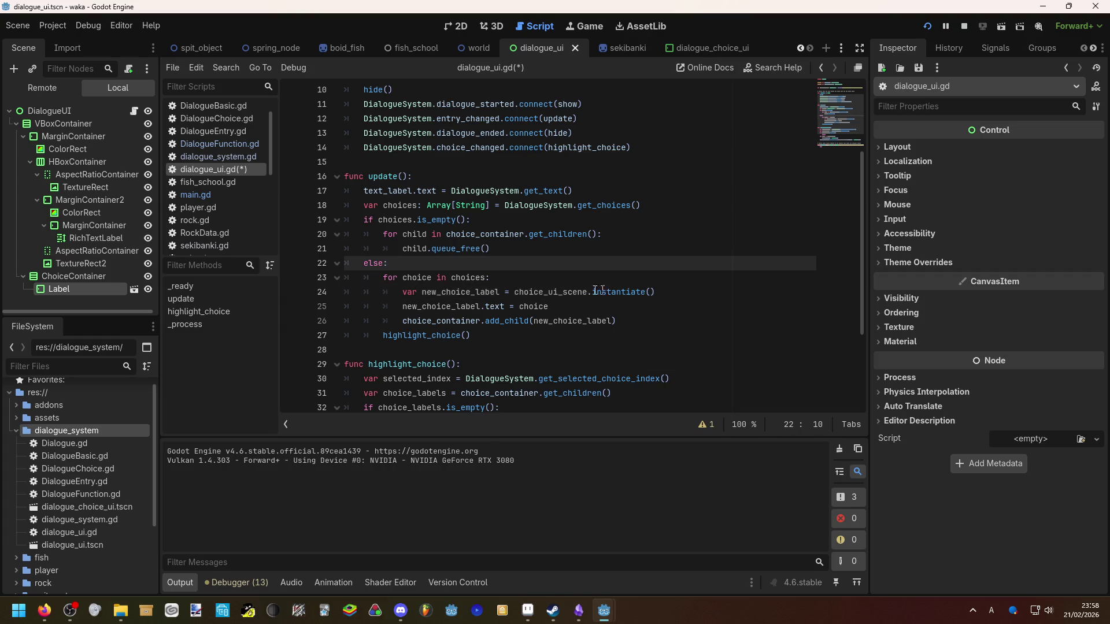
Switch to the dialogue_choice_ui scene and open the root MarginContainer's context menu
{"action": "left_click", "coordinate": [474, 292]}
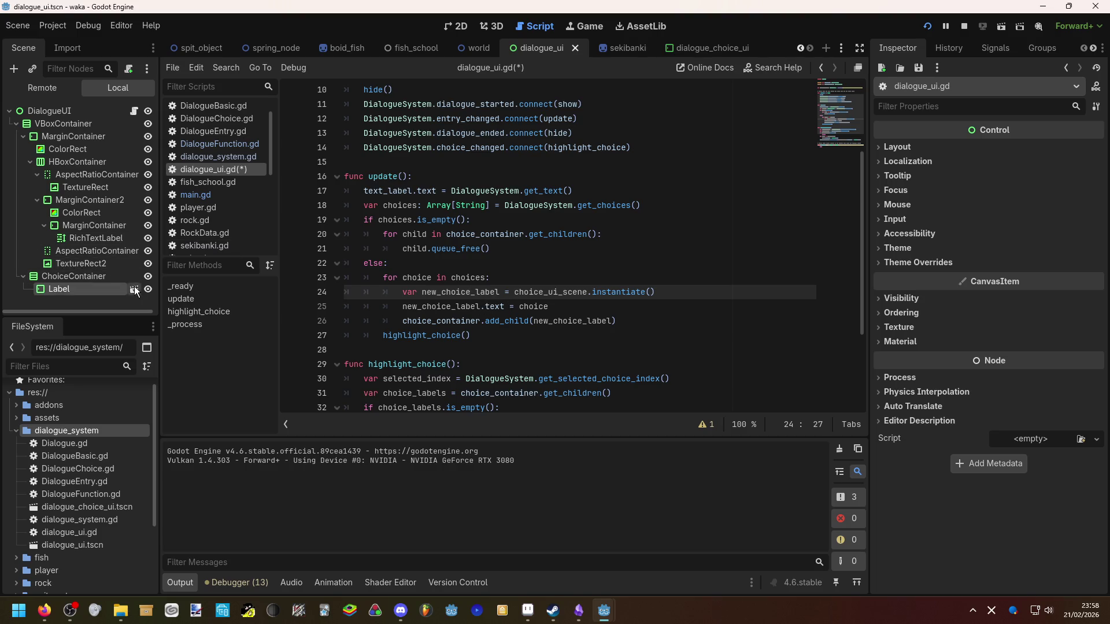
{"action": "left_click", "coordinate": [134, 289]}
{"action": "right_click", "coordinate": [102, 115]}
Attach a new dialogue_choice_ui.gd script to the scene's root node
{"action": "left_click", "coordinate": [126, 71]}
{"action": "left_click", "coordinate": [129, 71]}
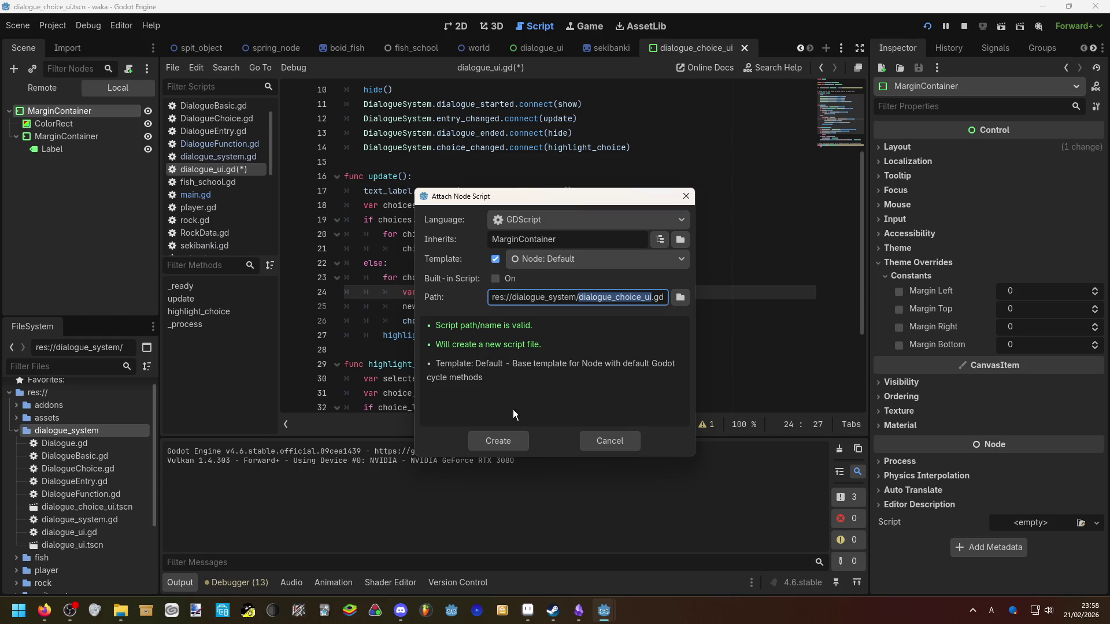
{"action": "left_click", "coordinate": [507, 434]}
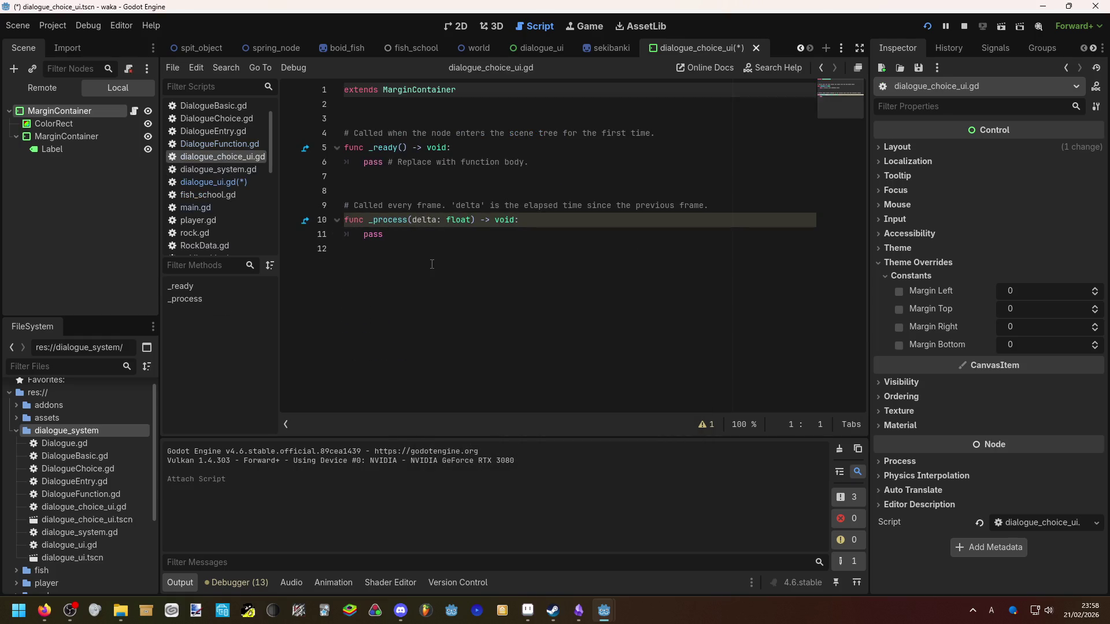
{"action": "left_click", "coordinate": [433, 268]}
Begin a 'var text:' property with a 'set(value):' setter in the script
{"action": "left_click", "coordinate": [390, 117]}
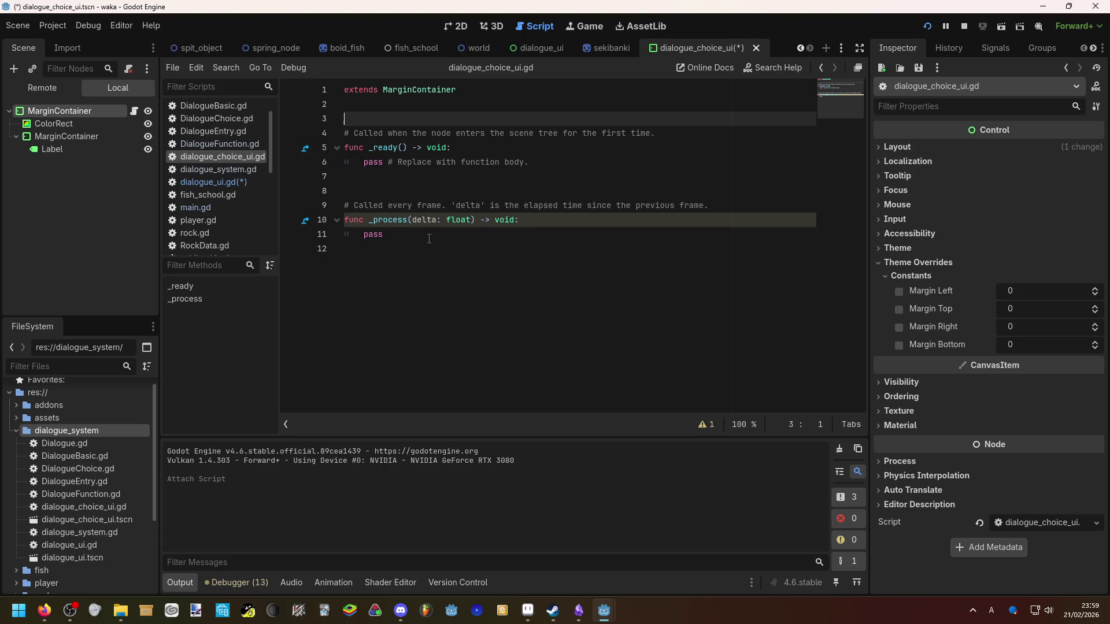
{"action": "key", "text": "alt+Tab"}
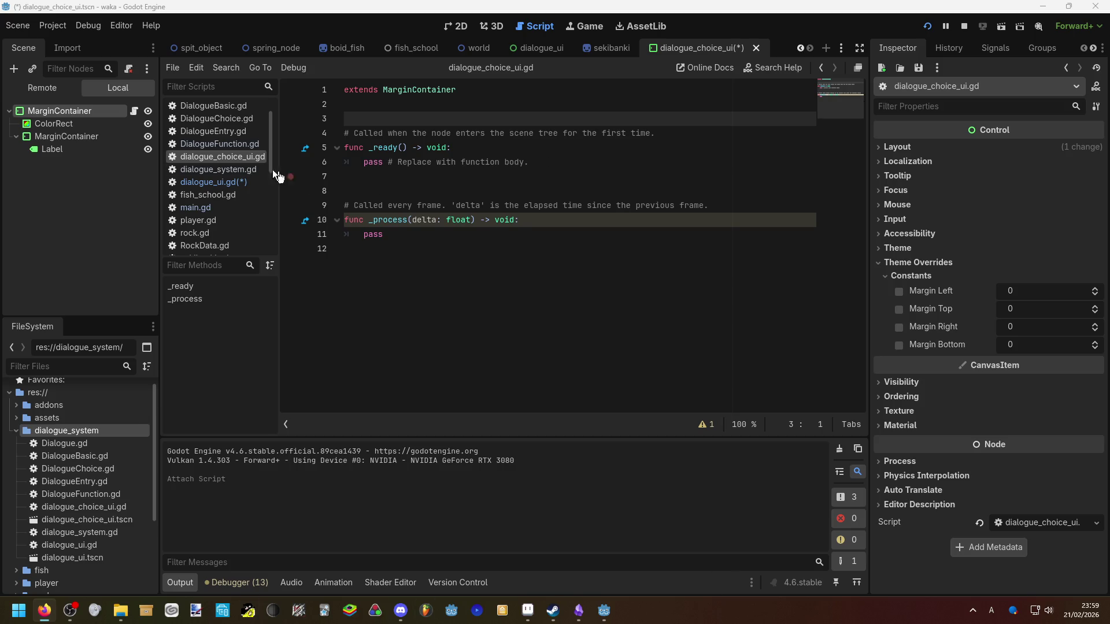
{"action": "left_click", "coordinate": [401, 184]}
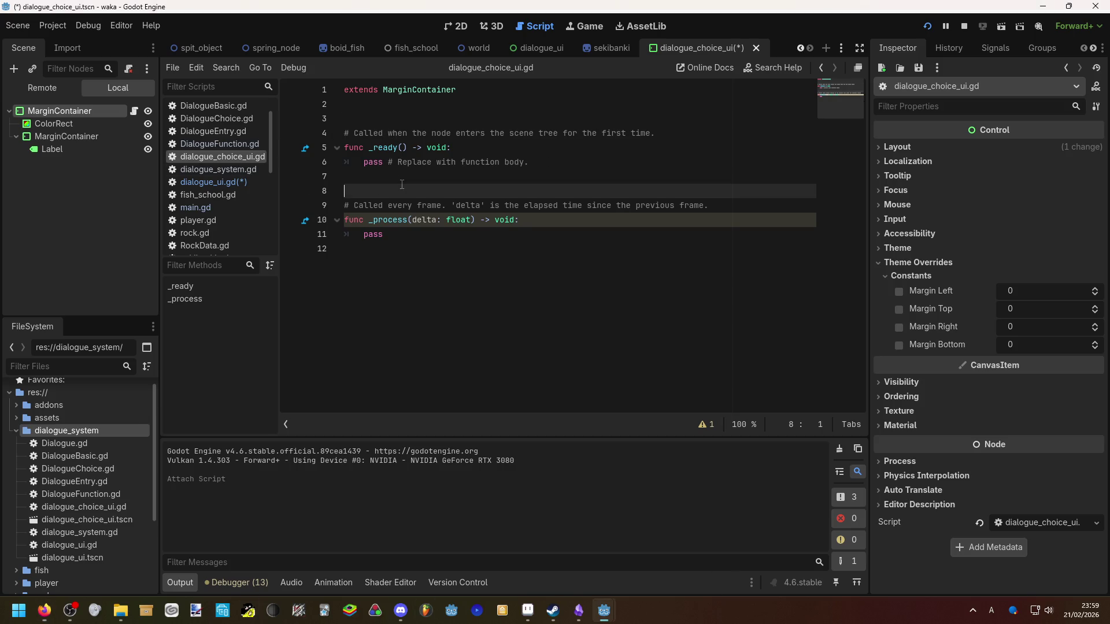
{"action": "left_click", "coordinate": [397, 105]}
{"action": "key", "text": "Return"}
{"action": "key", "text": "Return"}
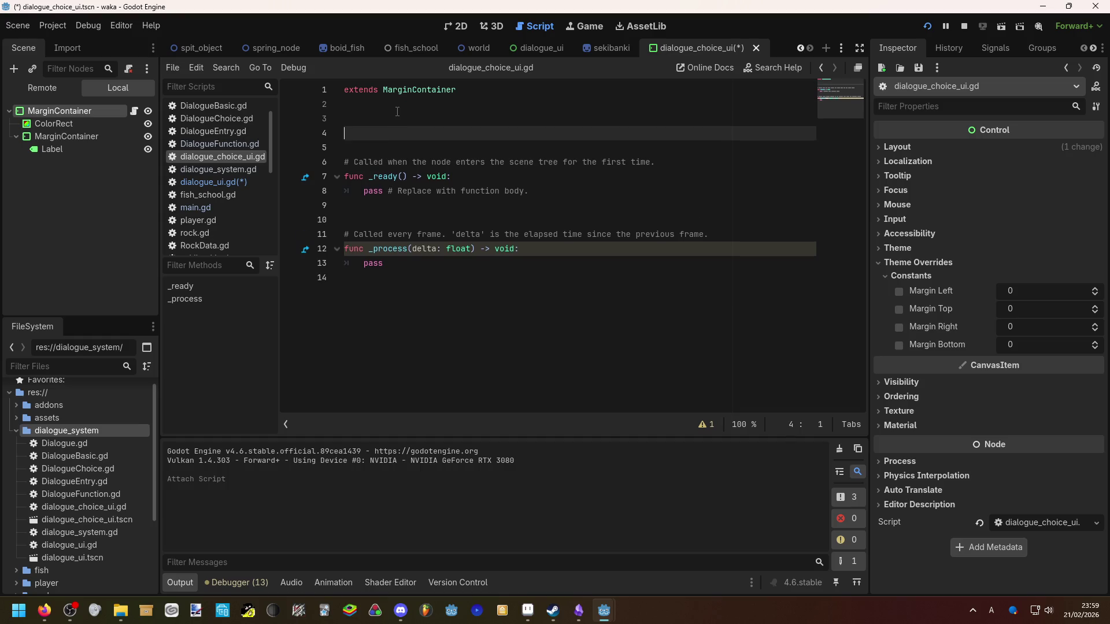
{"action": "type", "text": "var text"}
{"action": "type", "text": ":"}
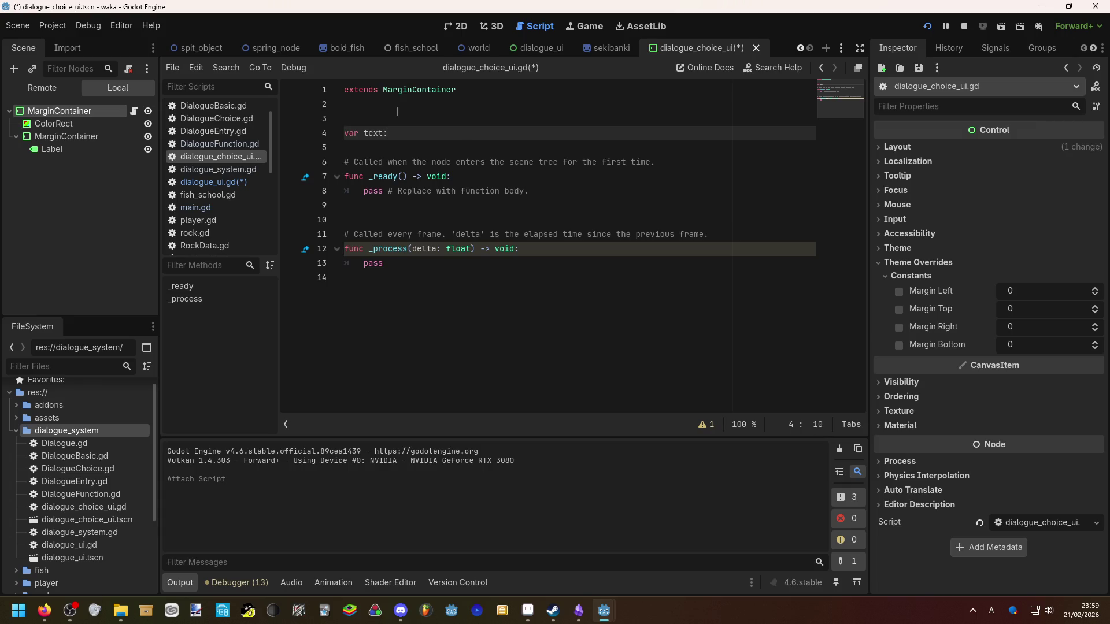
{"action": "key", "text": "Return"}
{"action": "type", "text": "set(val"}
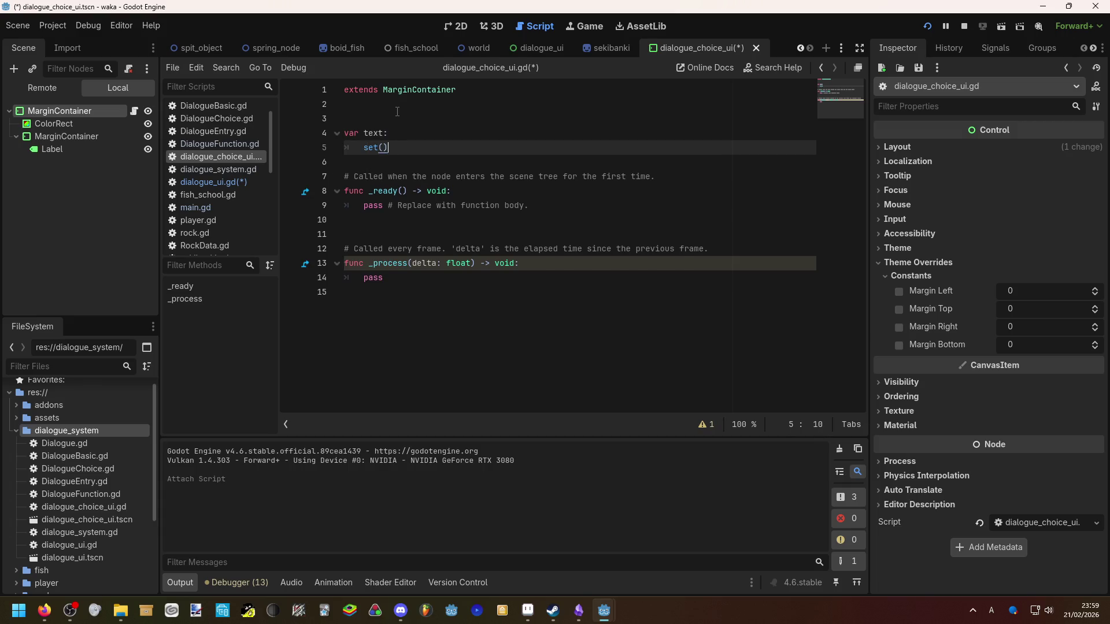
{"action": "type", "text": "ue):"}
{"action": "key", "text": "Return"}
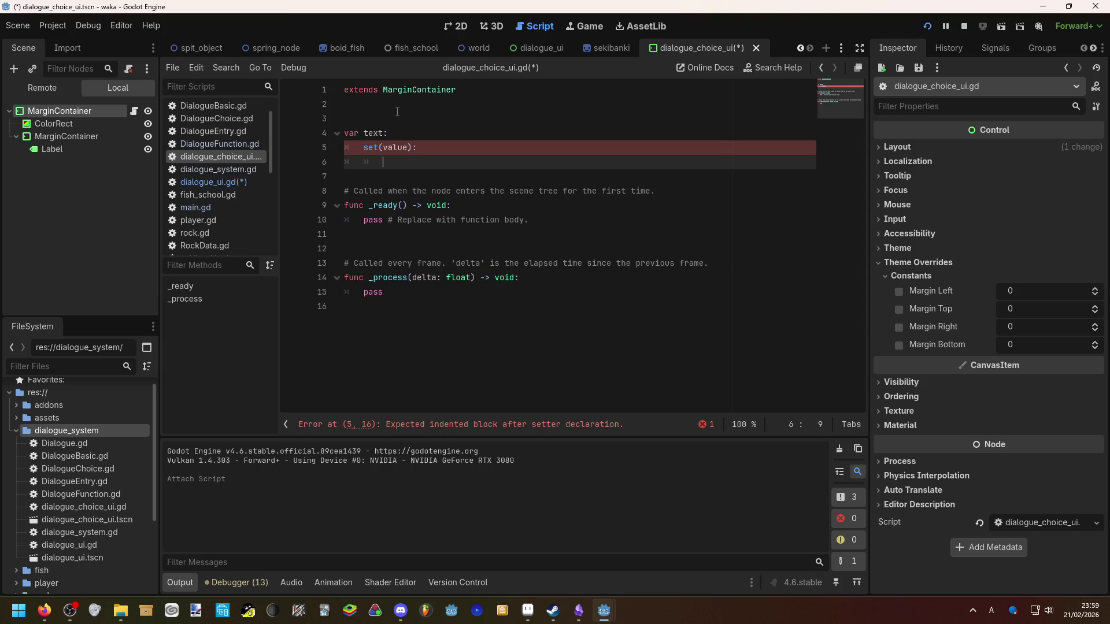
{"action": "left_click", "coordinate": [383, 116]}
{"action": "key", "text": "Up"}
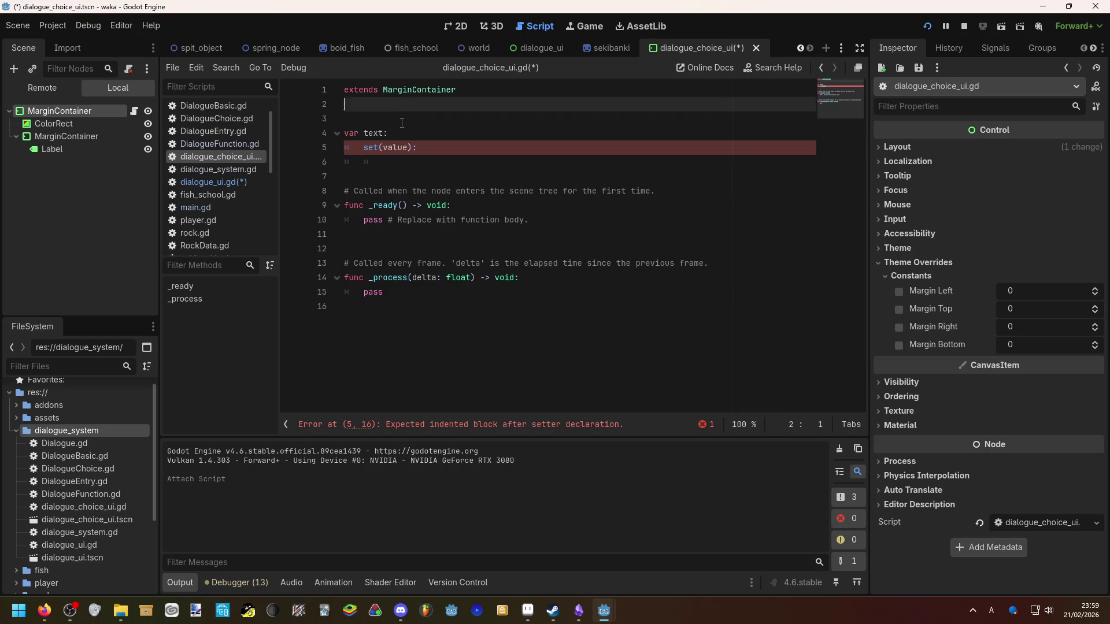
{"action": "key", "text": "Return"}
{"action": "type", "text": "@export "}
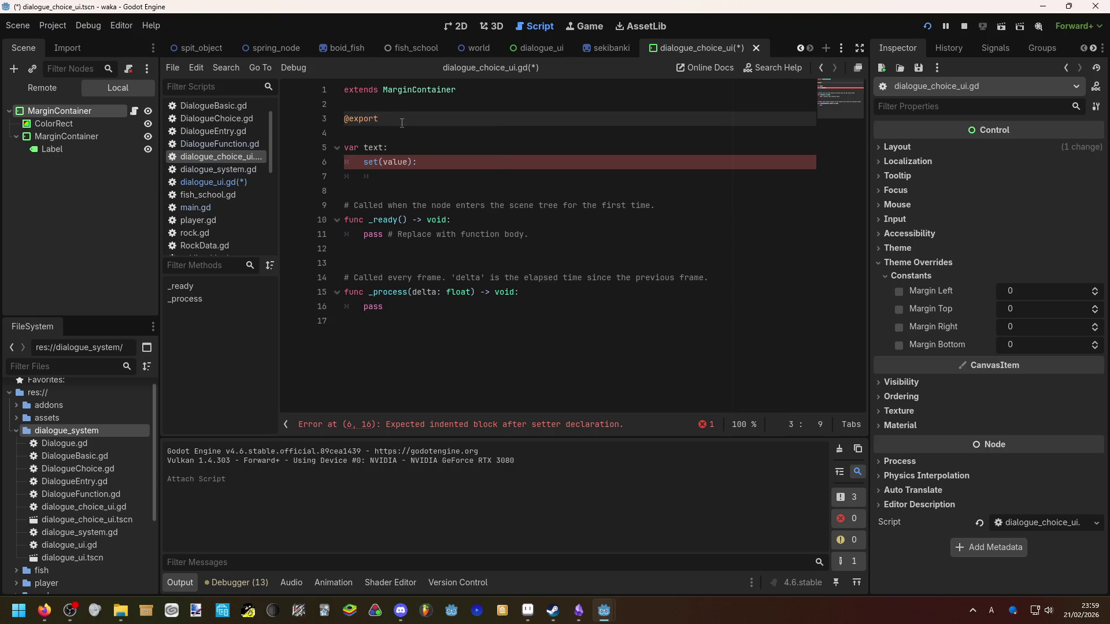
{"action": "type", "text": "var label:"}
{"action": "type", "text": "Label"}
{"action": "left_click", "coordinate": [385, 109]}
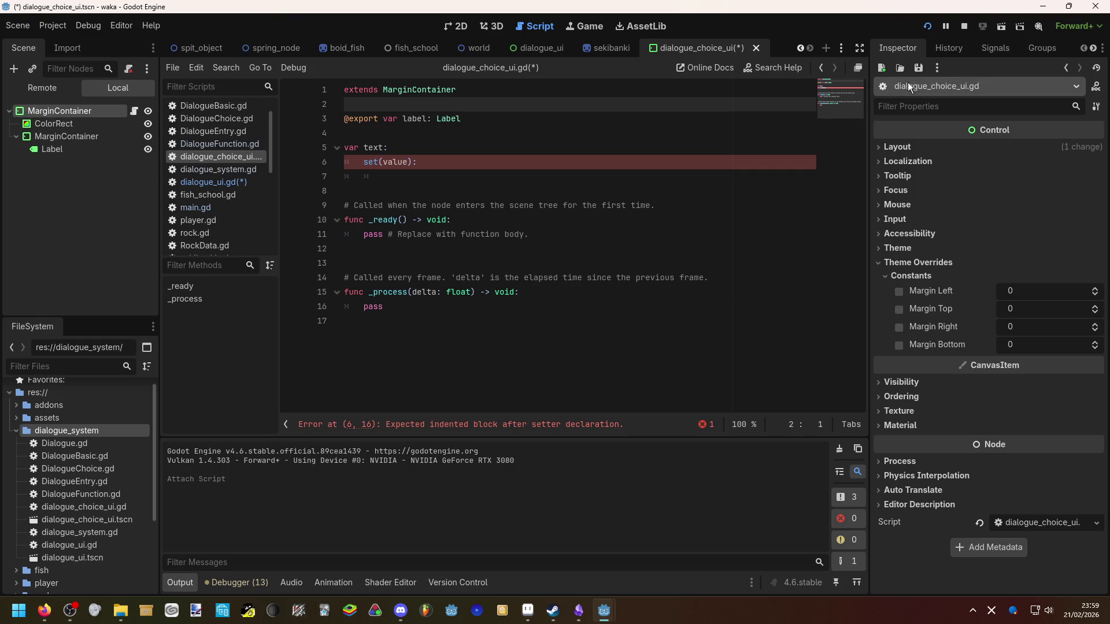
Fill the setter with 'label.text = value' and start a 'get:' block with return
{"action": "left_click", "coordinate": [435, 178]}
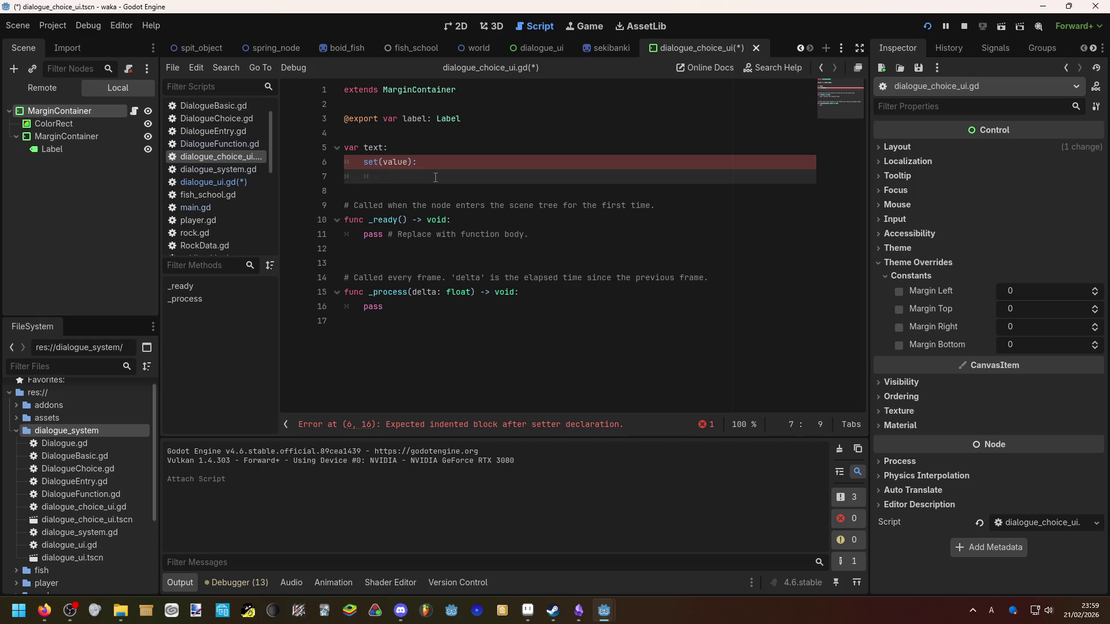
{"action": "type", "text": "label."}
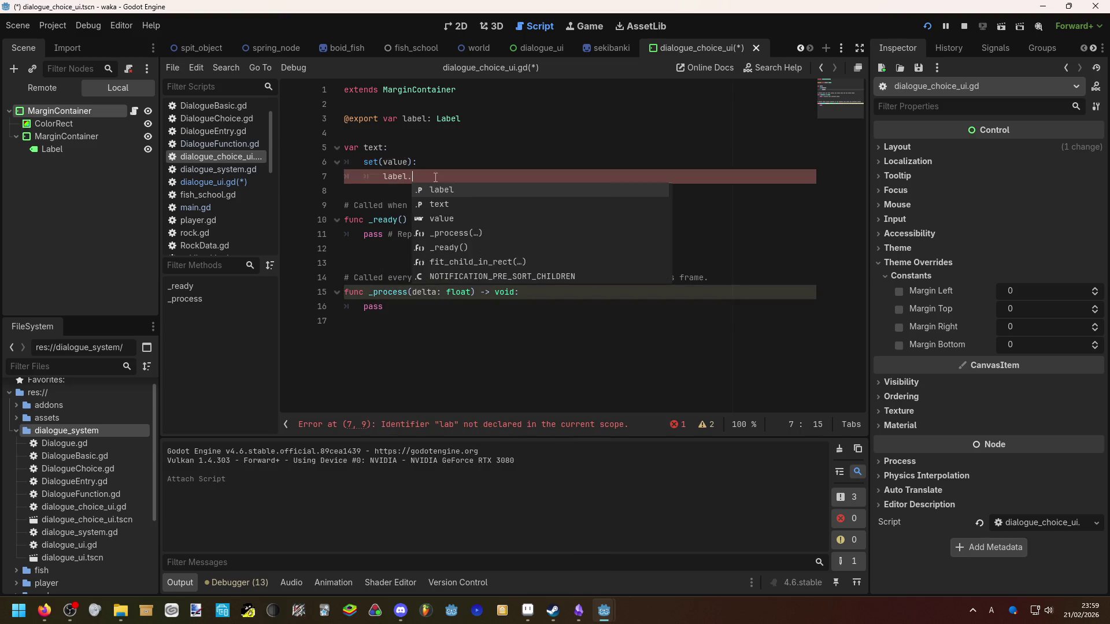
{"action": "type", "text": "text = "}
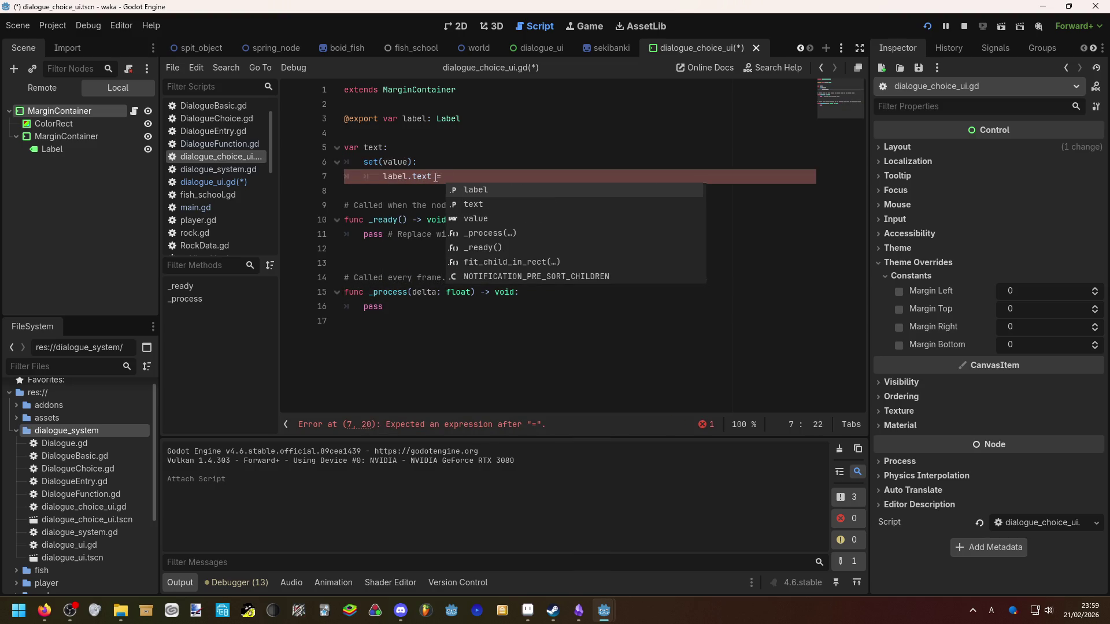
{"action": "type", "text": "value"}
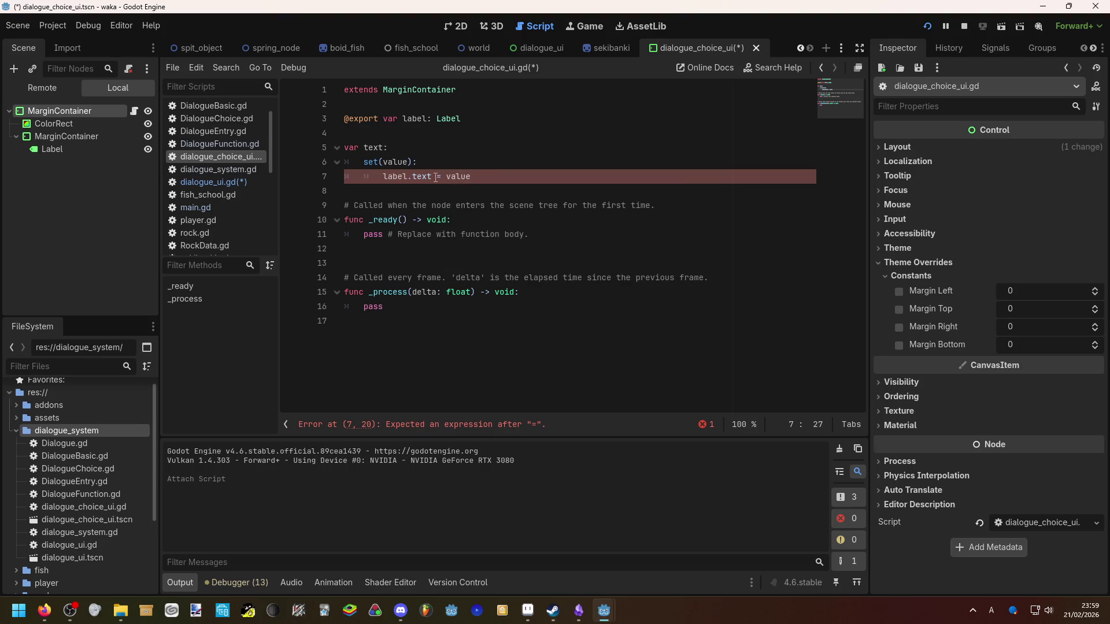
{"action": "key", "text": "Return"}
{"action": "type", "text": "get:"}
{"action": "key", "text": "Return"}
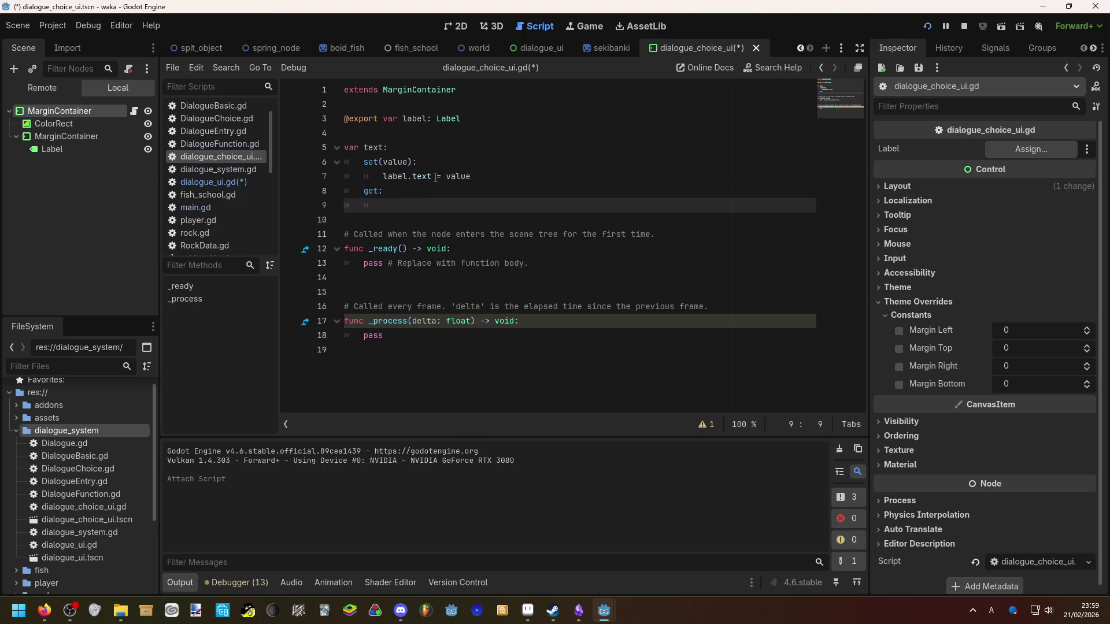
{"action": "key", "text": "BackSpace"}
{"action": "type", "text": "("}
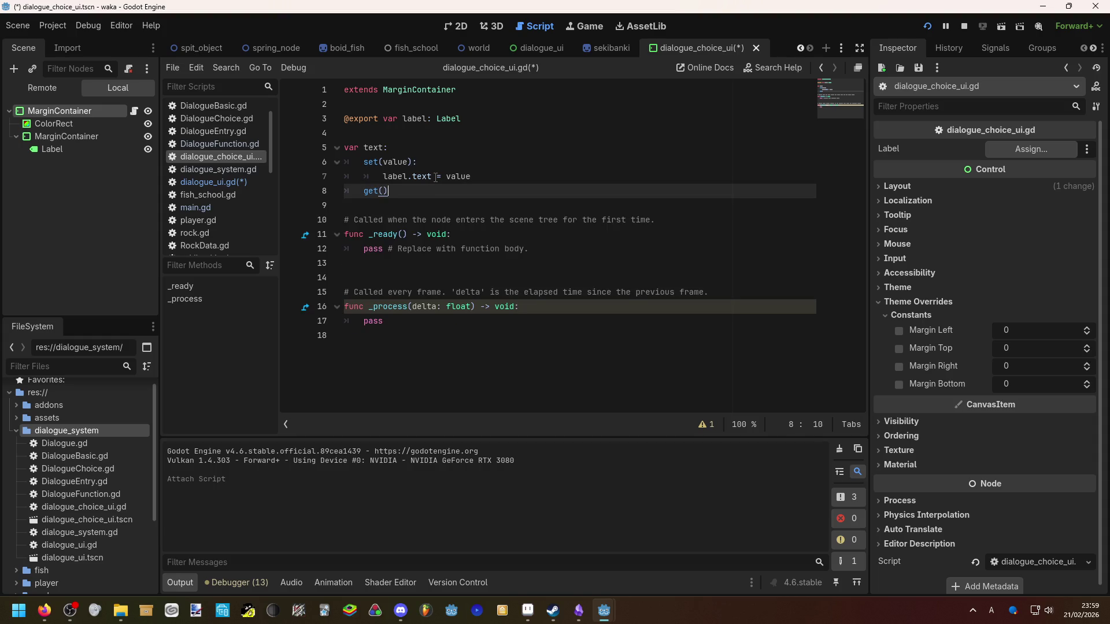
{"action": "key", "text": "Return"}
{"action": "type", "text": "return"}
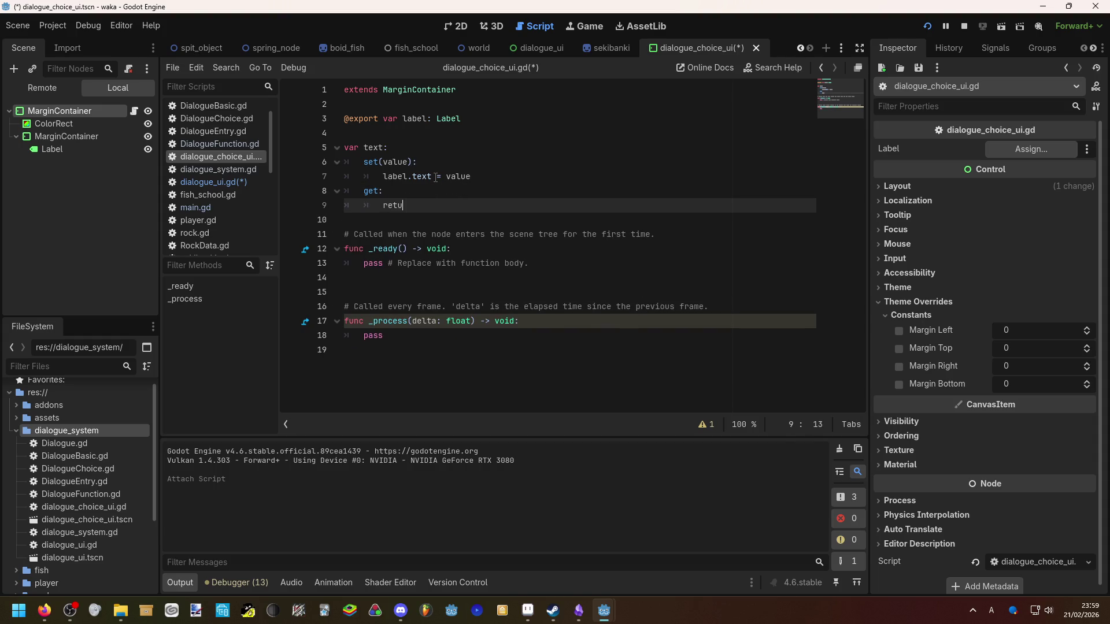
Complete the getter as 'return label.text' and save the script
{"action": "key", "text": "Up"}
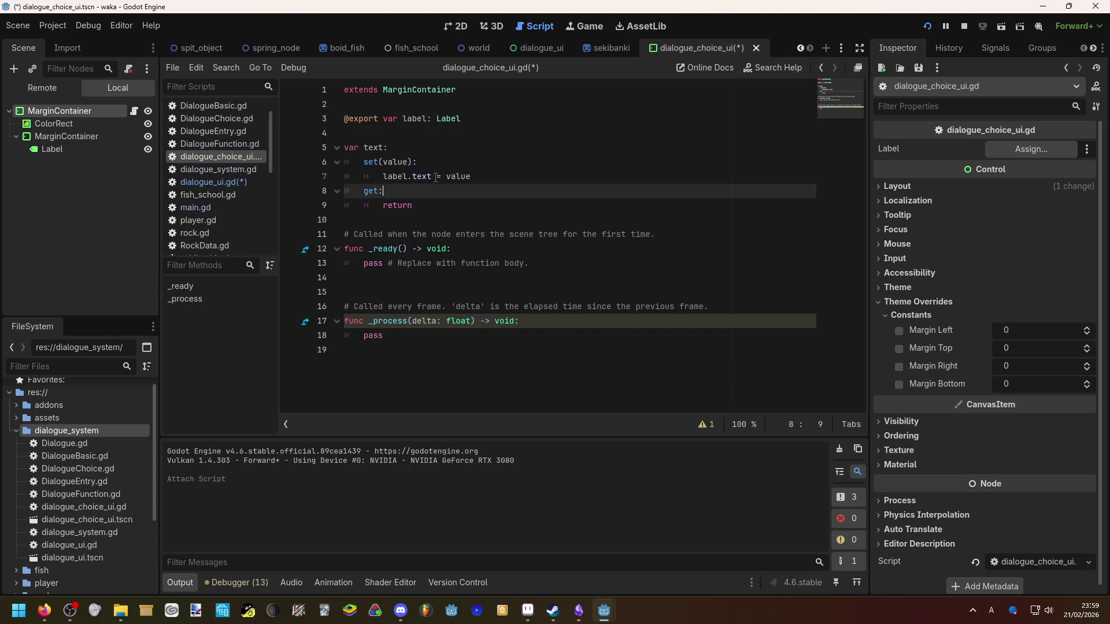
{"action": "type", "text": "()"}
{"action": "key", "text": "Down"}
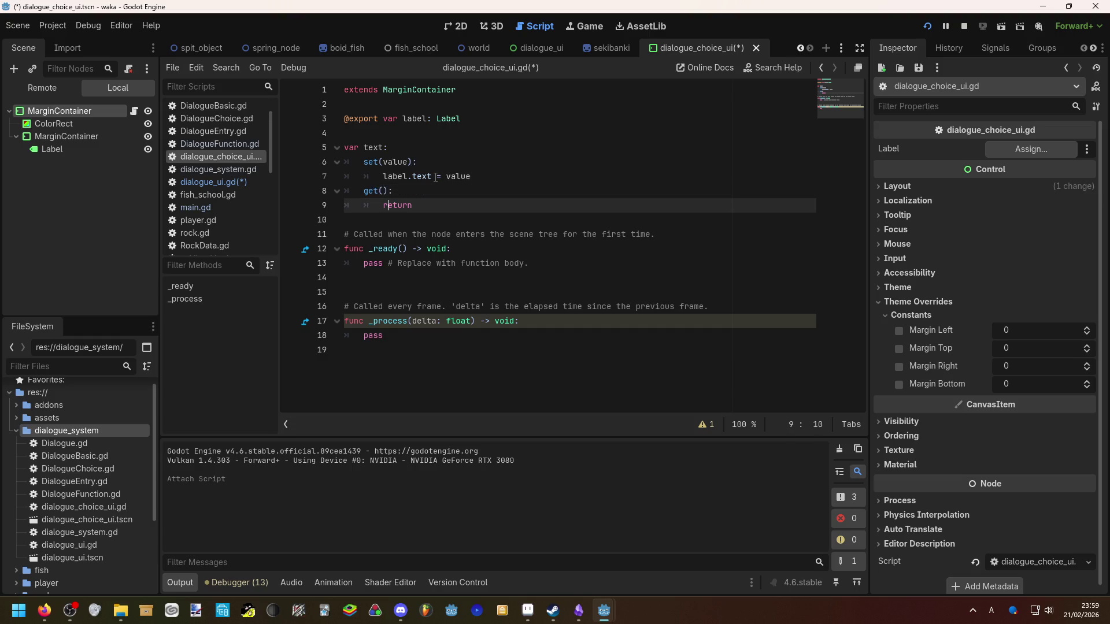
{"action": "key", "text": "Up"}
{"action": "key", "text": "Left"}
{"action": "key", "text": "BackSpace"}
{"action": "key", "text": "BackSpace"}
{"action": "key", "text": "Down"}
{"action": "type", "text": "label.text"}
{"action": "key", "text": "ctrl+s"}
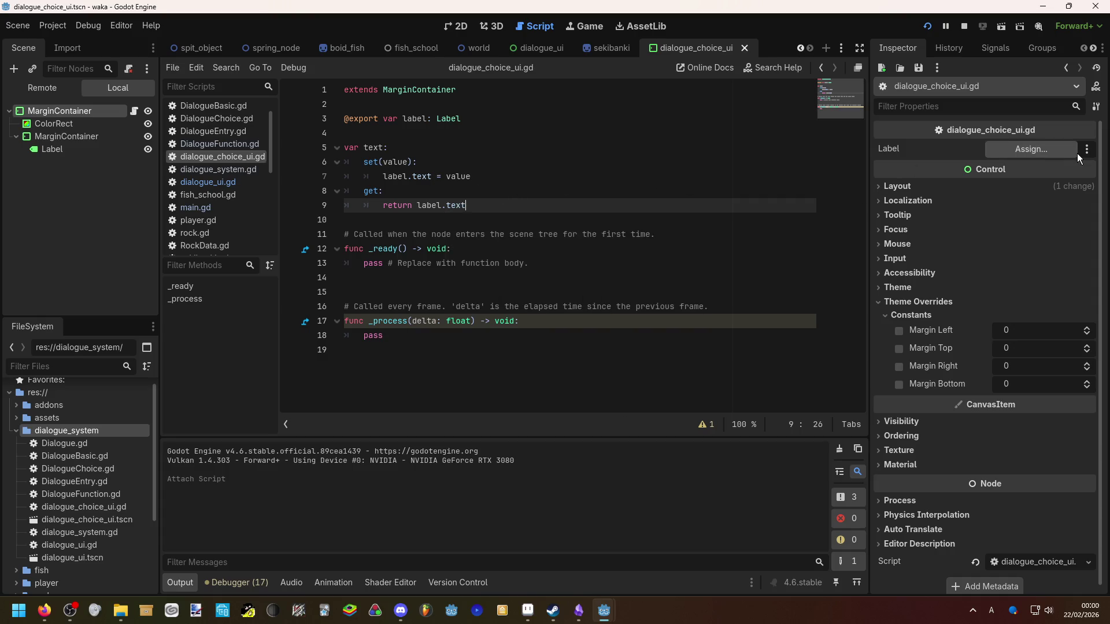
Assign the Label node to the exported label property and save the scene
{"action": "left_click", "coordinate": [1032, 151]}
{"action": "left_click", "coordinate": [527, 194]}
{"action": "left_click", "coordinate": [519, 497]}
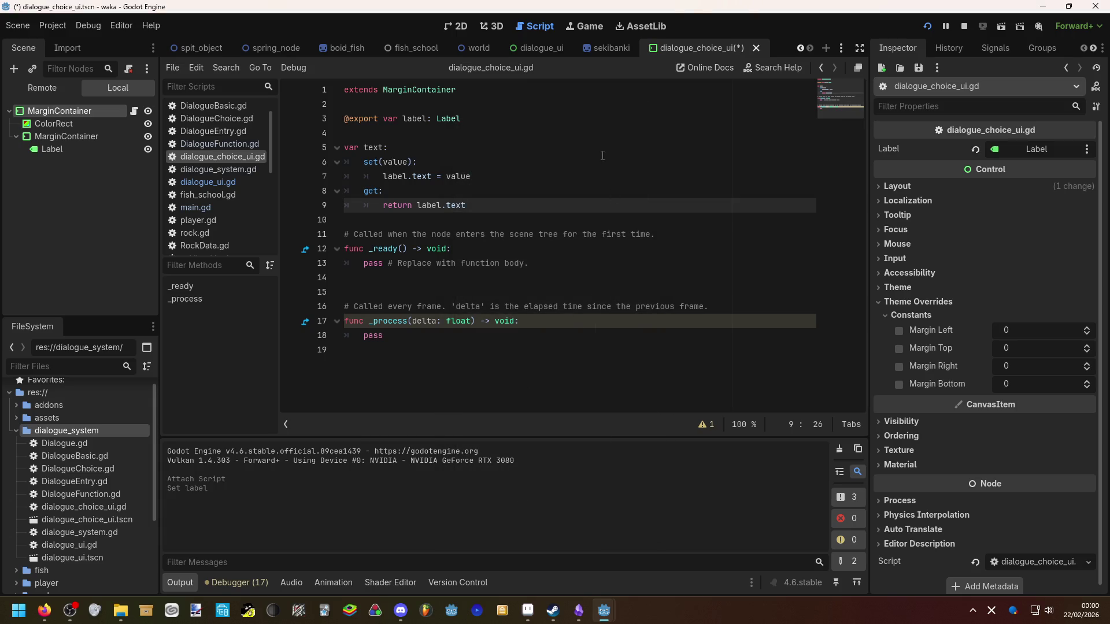
{"action": "key", "text": "ctrl+s"}
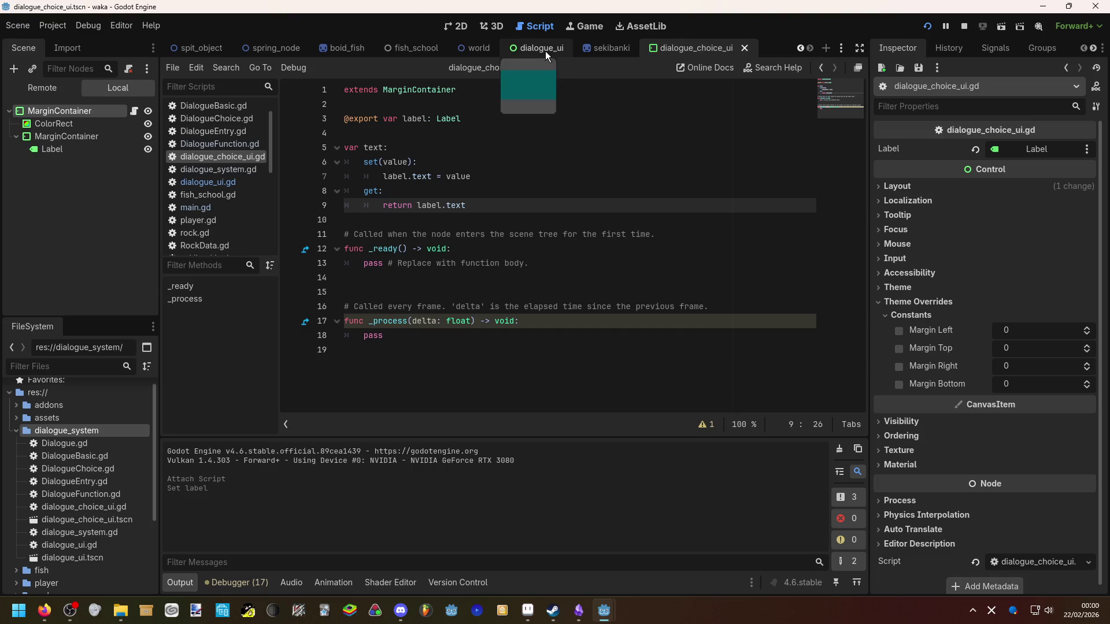
Return to dialogue_ui.gd in the dialogue_ui scene and run the game
{"action": "left_click", "coordinate": [545, 49]}
{"action": "left_click", "coordinate": [133, 111]}
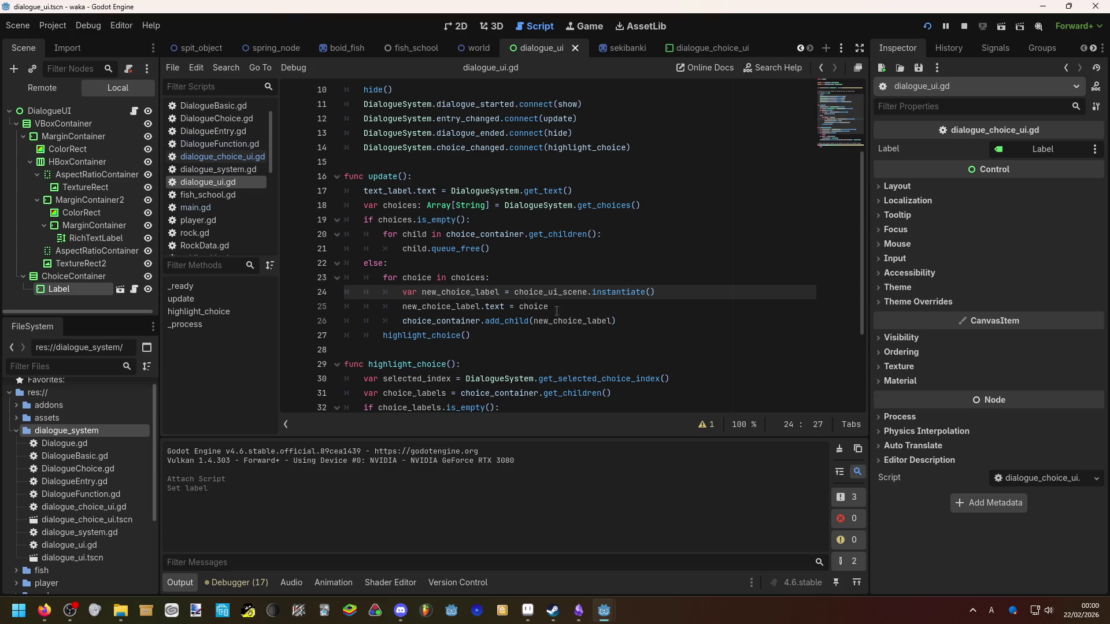
{"action": "left_click", "coordinate": [924, 29]}
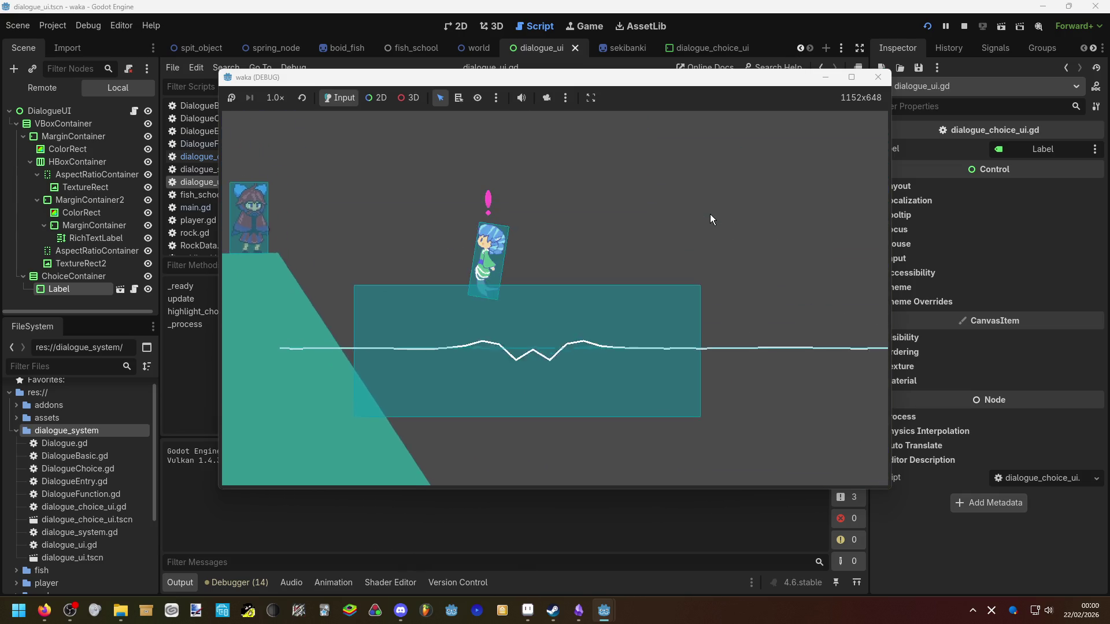
Toggle the choice highlight repeatedly between bocchi1 and bocchi2
{"action": "key", "text": "Down"}
{"action": "key", "text": "Up"}
{"action": "key", "text": "Down"}
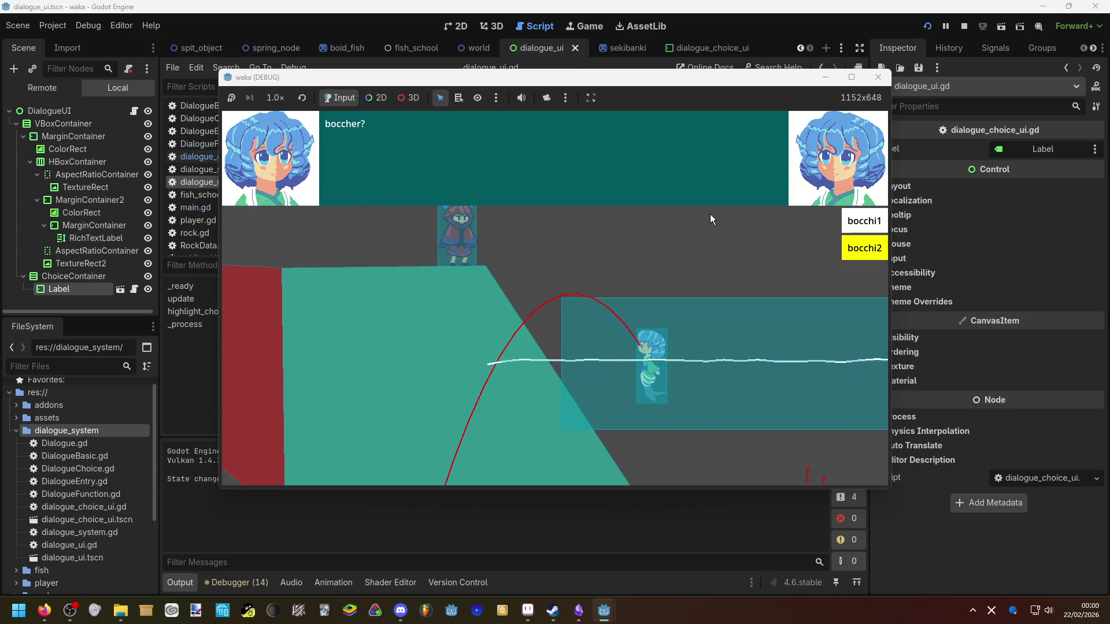
{"action": "key", "text": "Up"}
{"action": "key", "text": "Down"}
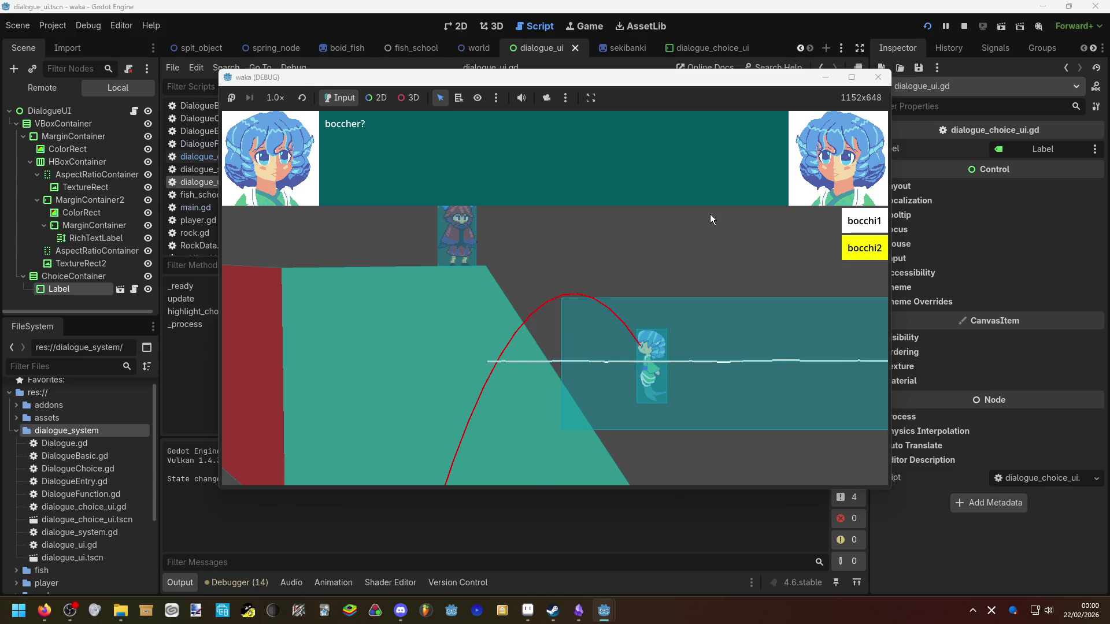
{"action": "key", "text": "Up"}
{"action": "key", "text": "Down"}
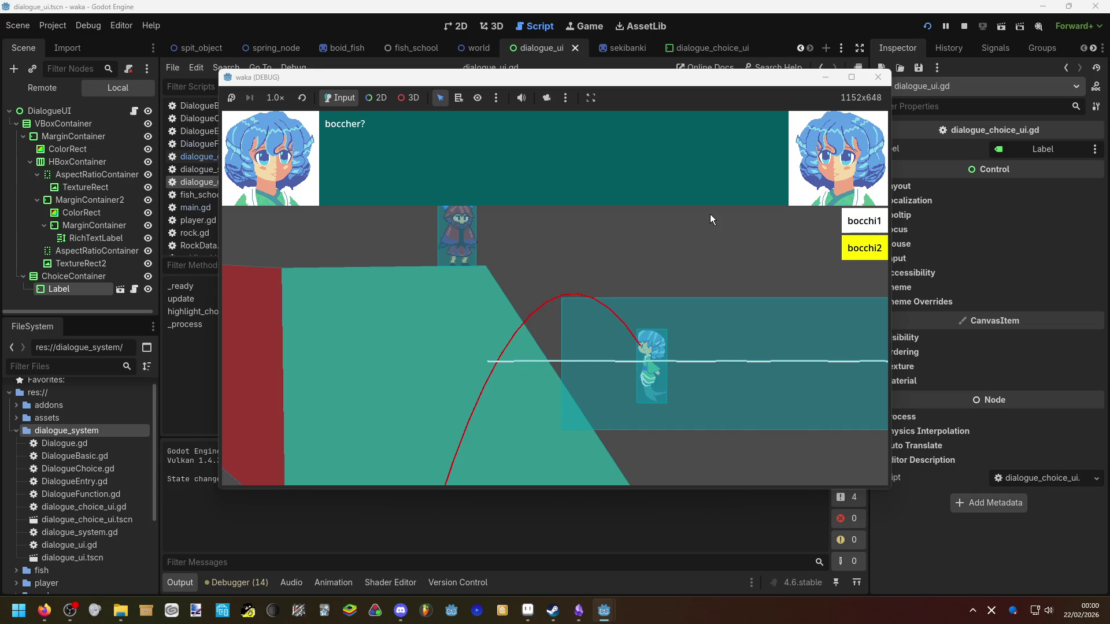
{"action": "key", "text": "Up"}
{"action": "key", "text": "Down"}
{"action": "key", "text": "Up"}
{"action": "key", "text": "Down"}
{"action": "key", "text": "Up"}
{"action": "key", "text": "Down"}
{"action": "key", "text": "Up"}
{"action": "key", "text": "Down"}
{"action": "key", "text": "Up"}
{"action": "key", "text": "Down"}
{"action": "key", "text": "Up"}
{"action": "key", "text": "Down"}
{"action": "key", "text": "Up"}
{"action": "key", "text": "Down"}
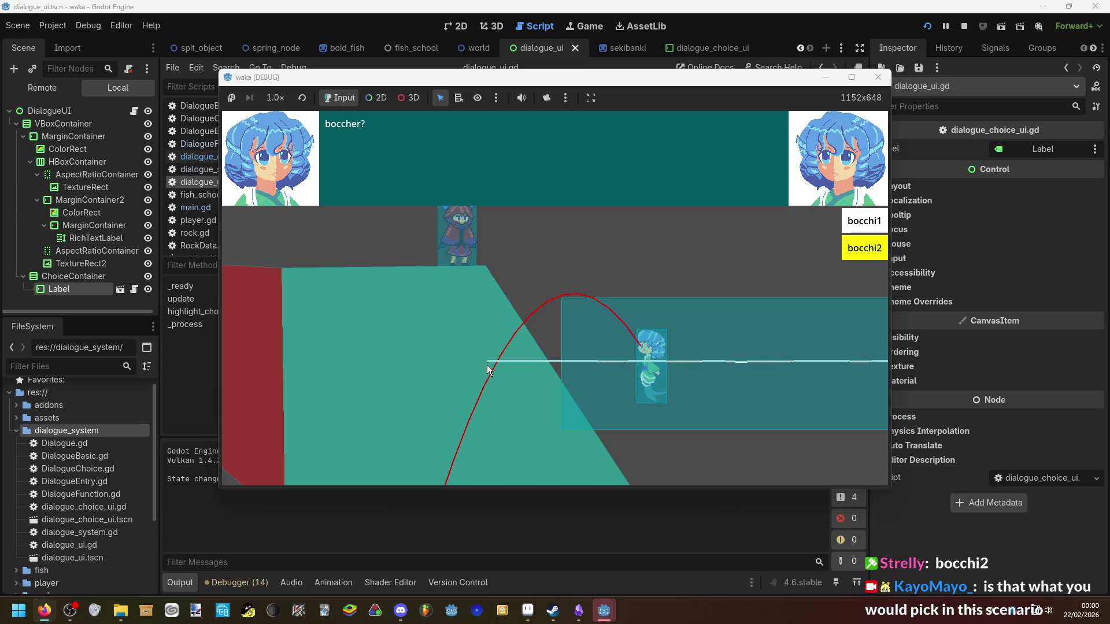
{"action": "key", "text": "Up"}
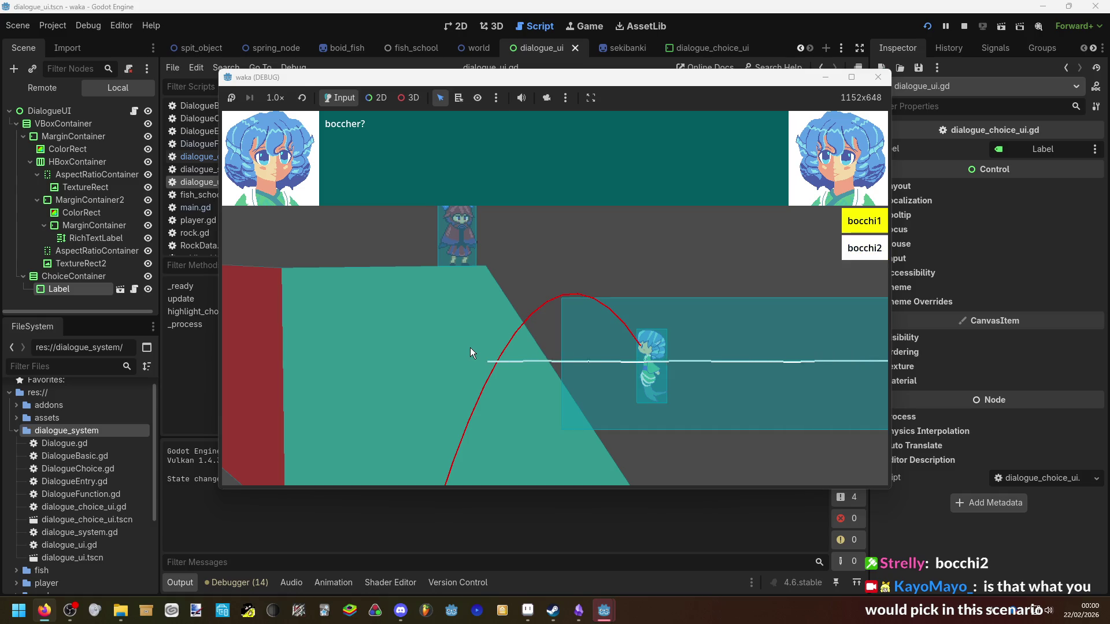
{"action": "key", "text": "Down"}
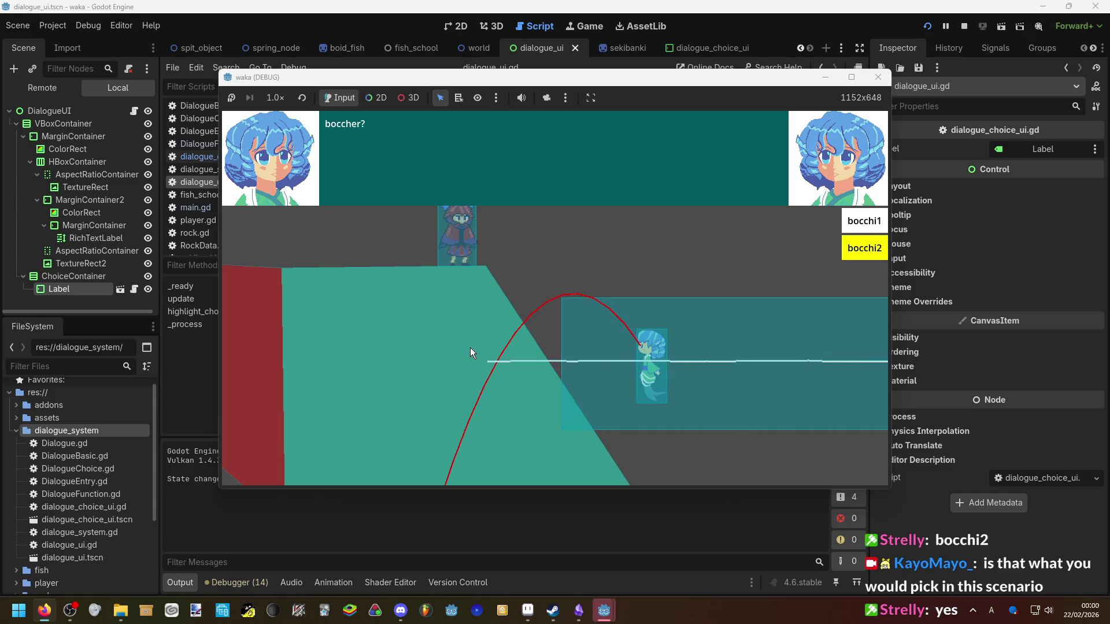
Confirm bocchi2, then replay test123 and choose bocchi1 to reach 'cool'
{"action": "key", "text": "Return"}
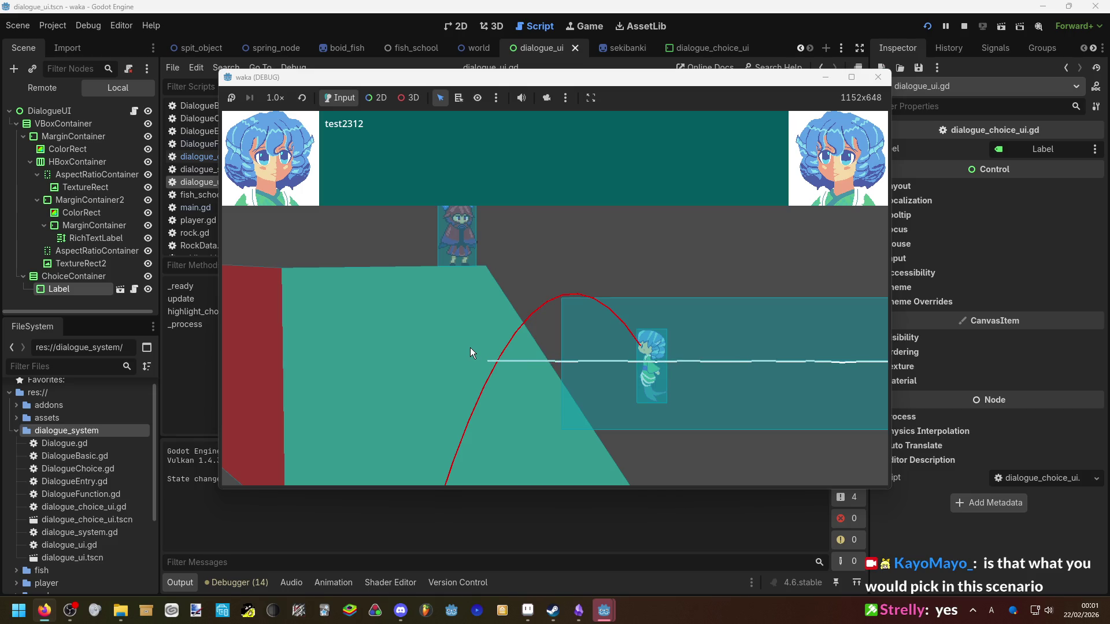
{"action": "key", "text": "Return"}
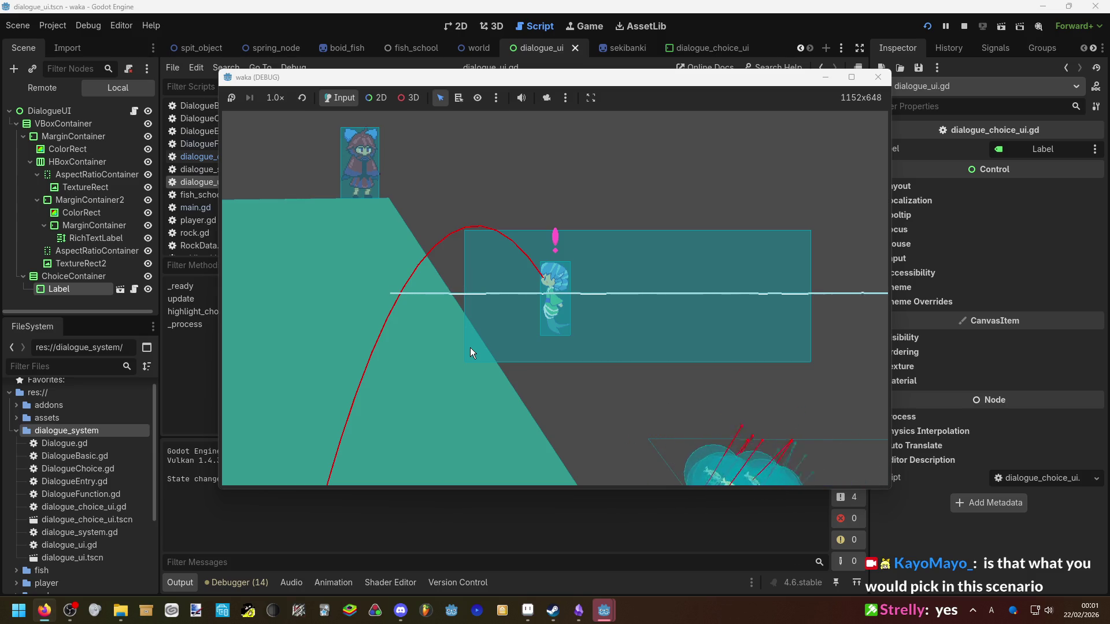
{"action": "key", "text": "Return"}
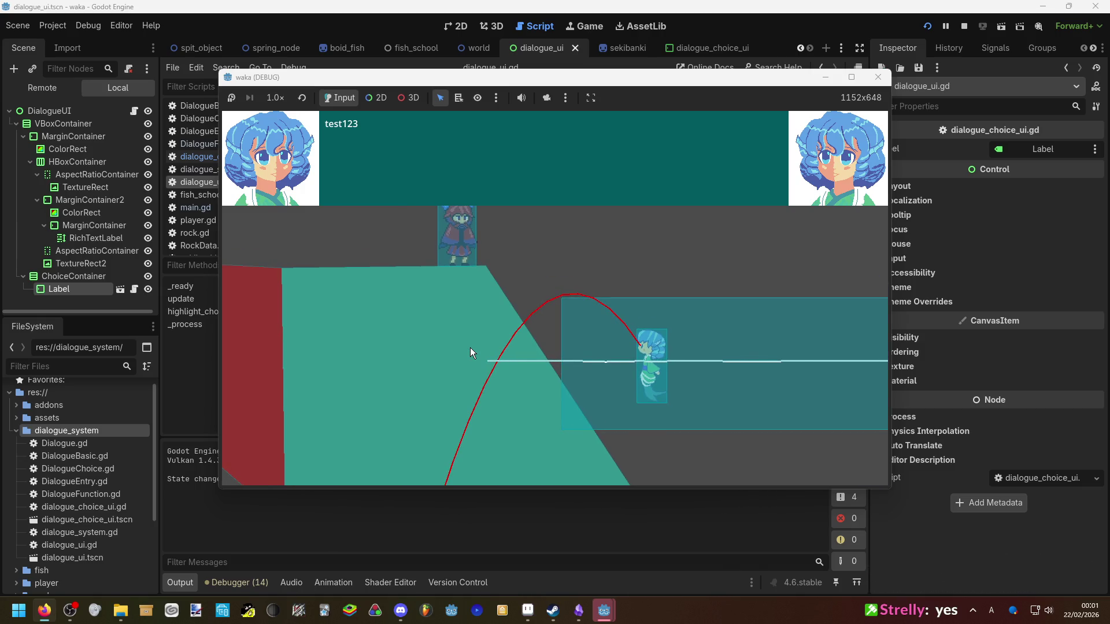
{"action": "key", "text": "Return"}
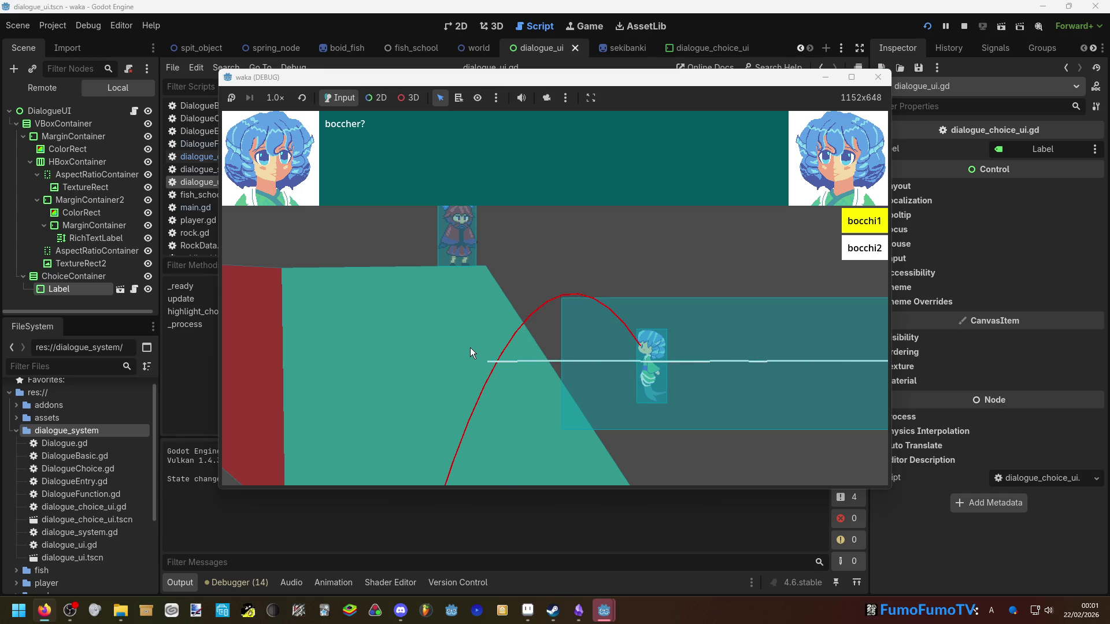
{"action": "key", "text": "Return"}
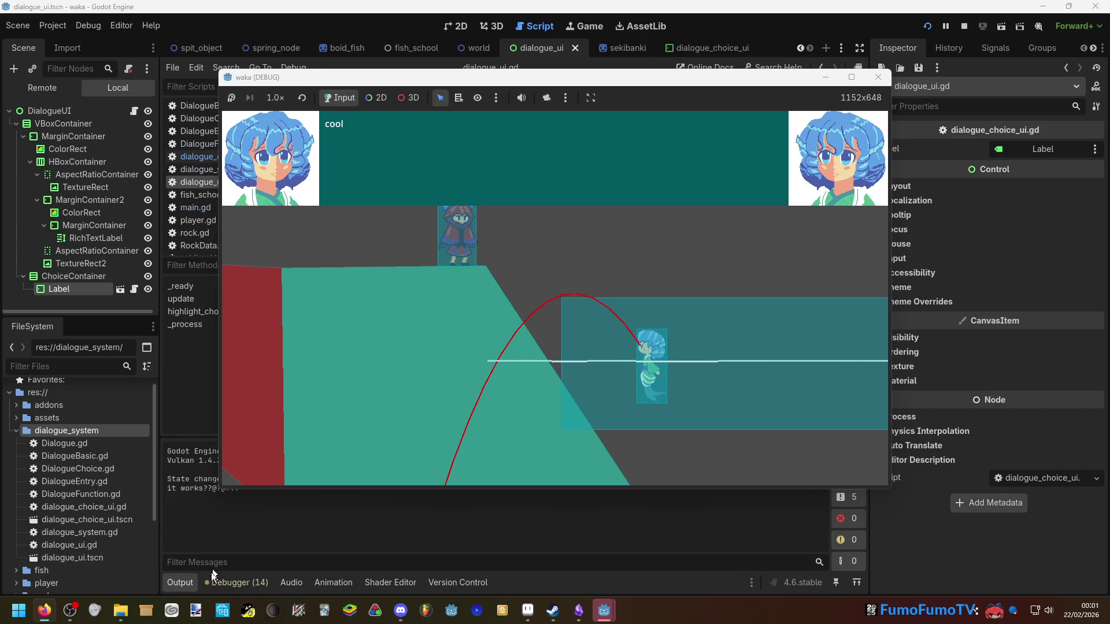
{"action": "left_click", "coordinate": [262, 594]}
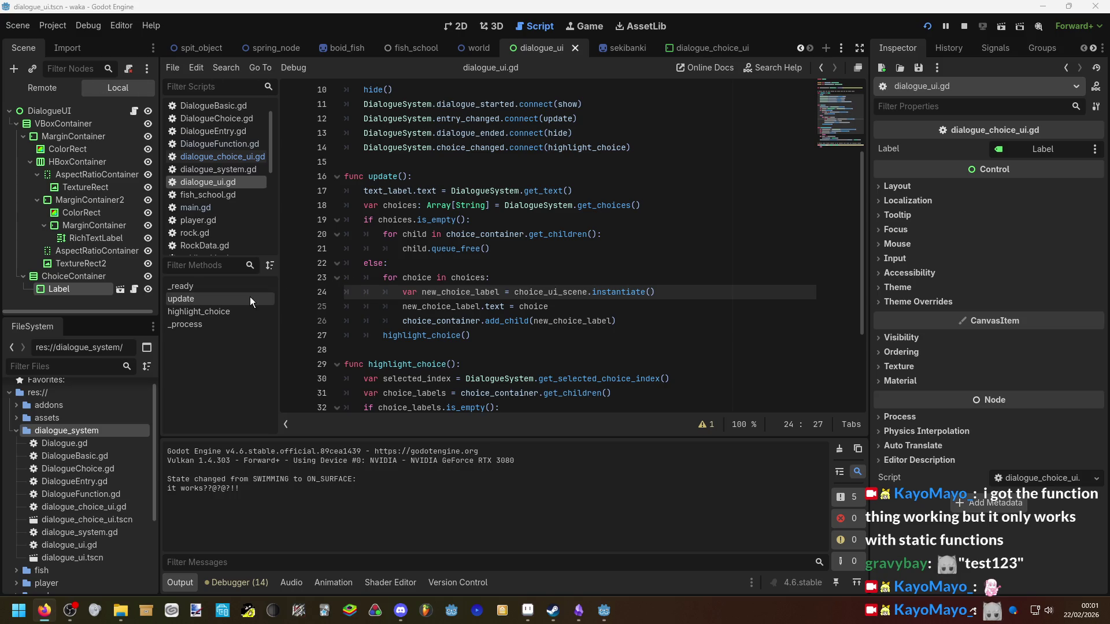
Scroll the scene tab bar to reveal the hidden main scene tab
{"action": "mouse_move", "coordinate": [201, 50]}
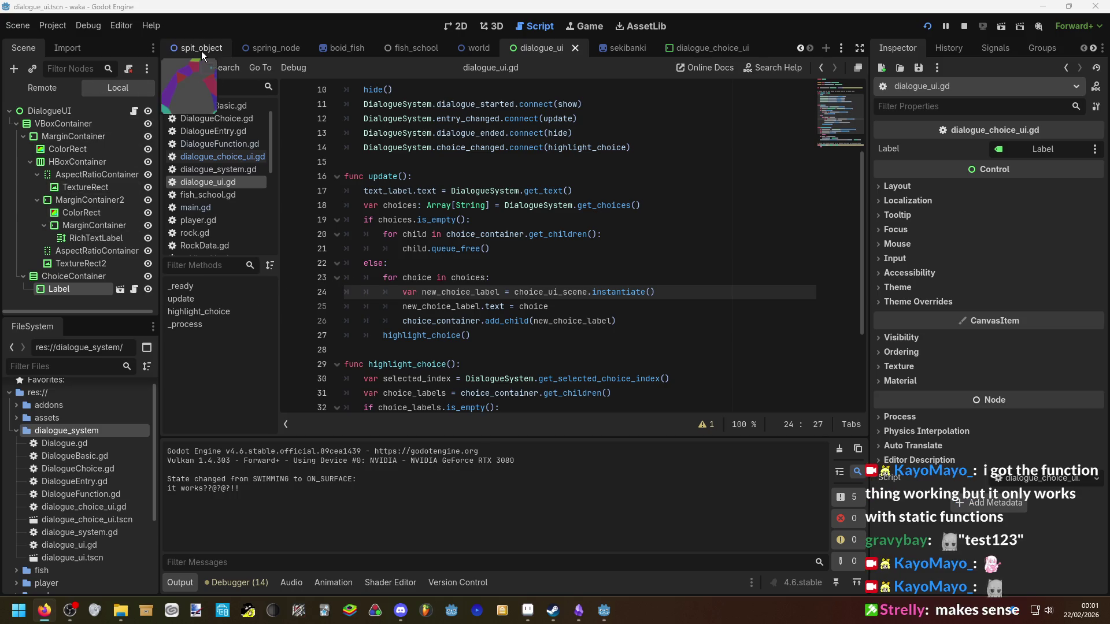
{"action": "left_click", "coordinate": [799, 47]}
{"action": "left_click", "coordinate": [799, 46]}
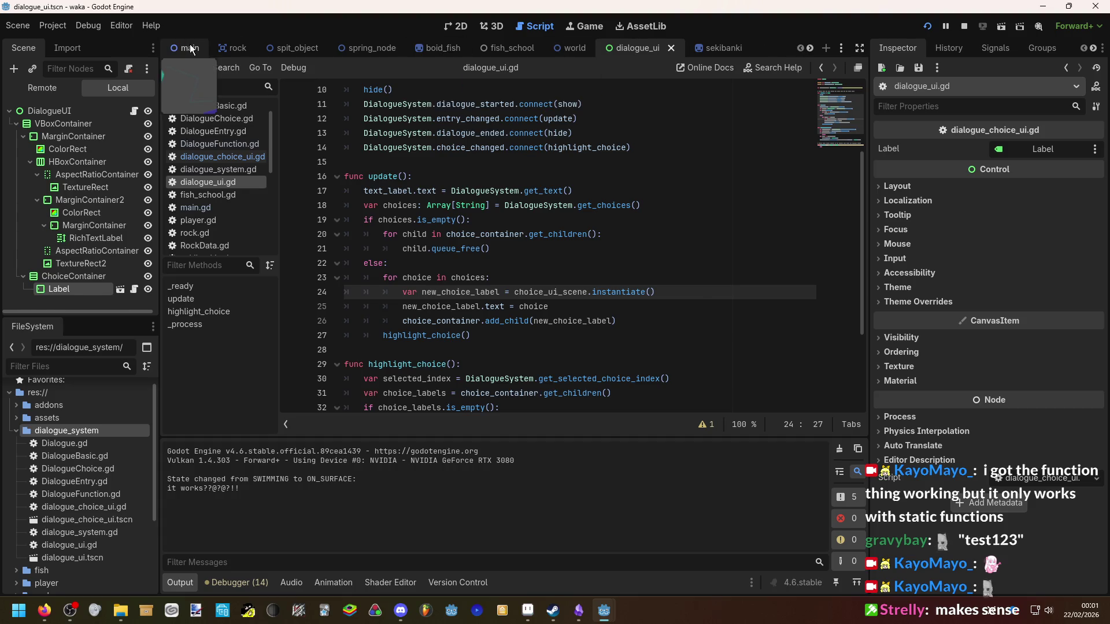
Open the main scene and inspect dialogue_system.gd's DialogueFunction branch in parse_dialogue_entry
{"action": "left_click", "coordinate": [188, 48]}
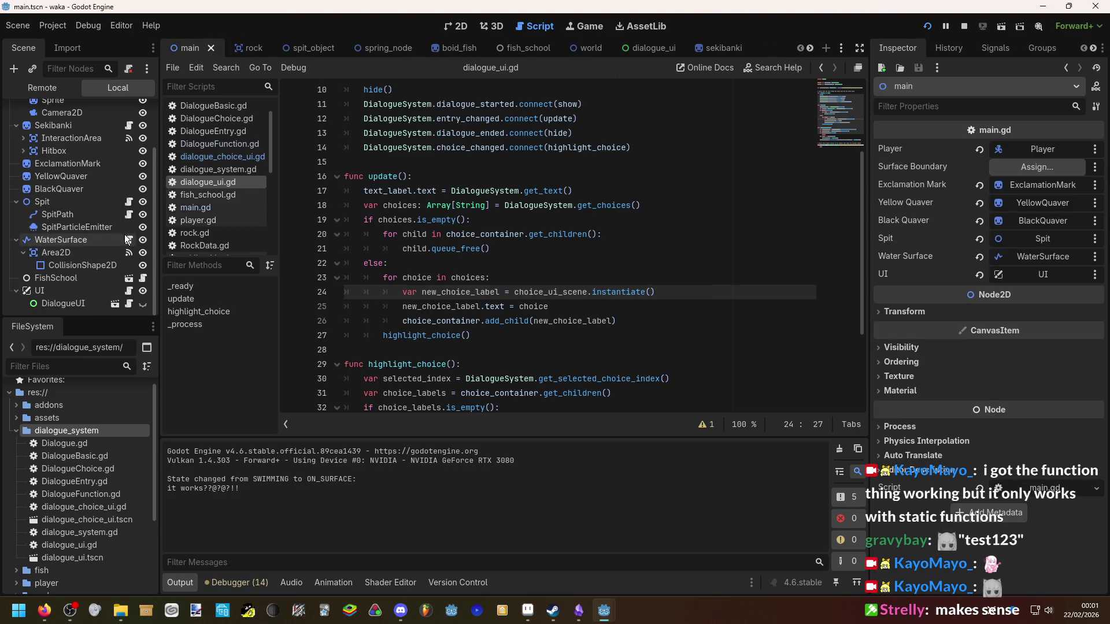
{"action": "scroll", "coordinate": [124, 235], "scroll_direction": "up", "scroll_amount": 2}
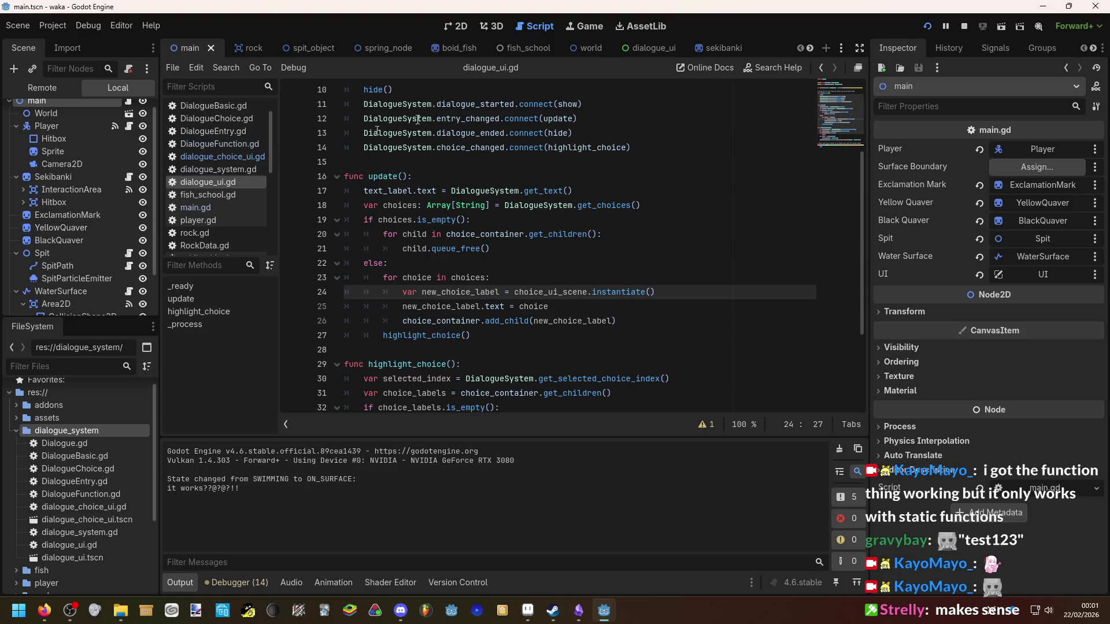
{"action": "left_click", "coordinate": [239, 168]}
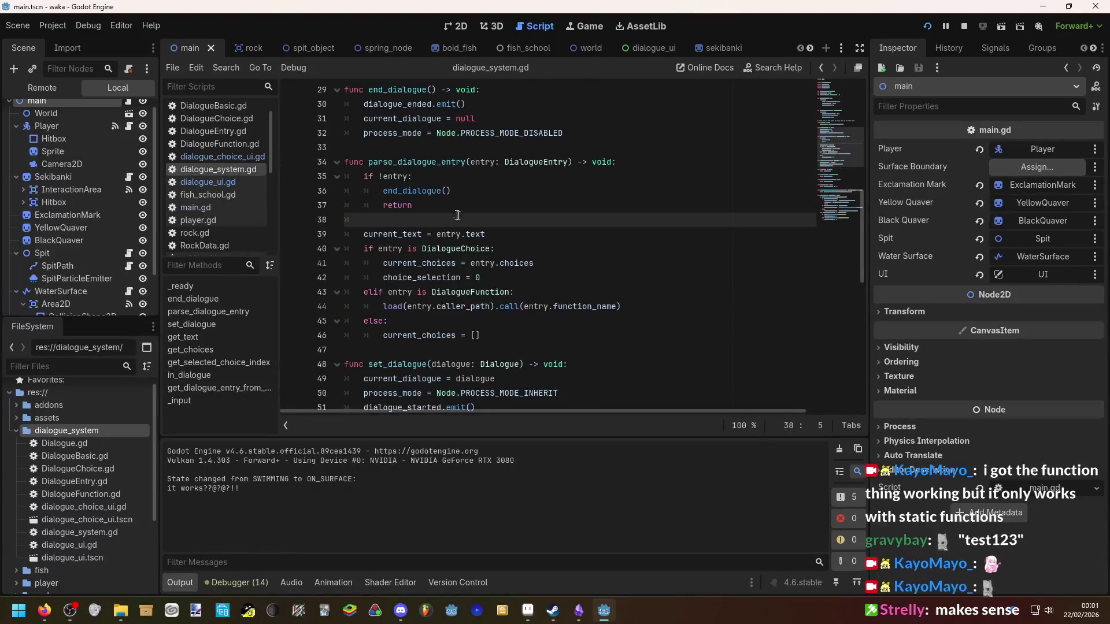
{"action": "scroll", "coordinate": [492, 263], "scroll_direction": "down", "scroll_amount": 1}
{"action": "left_click", "coordinate": [493, 263]}
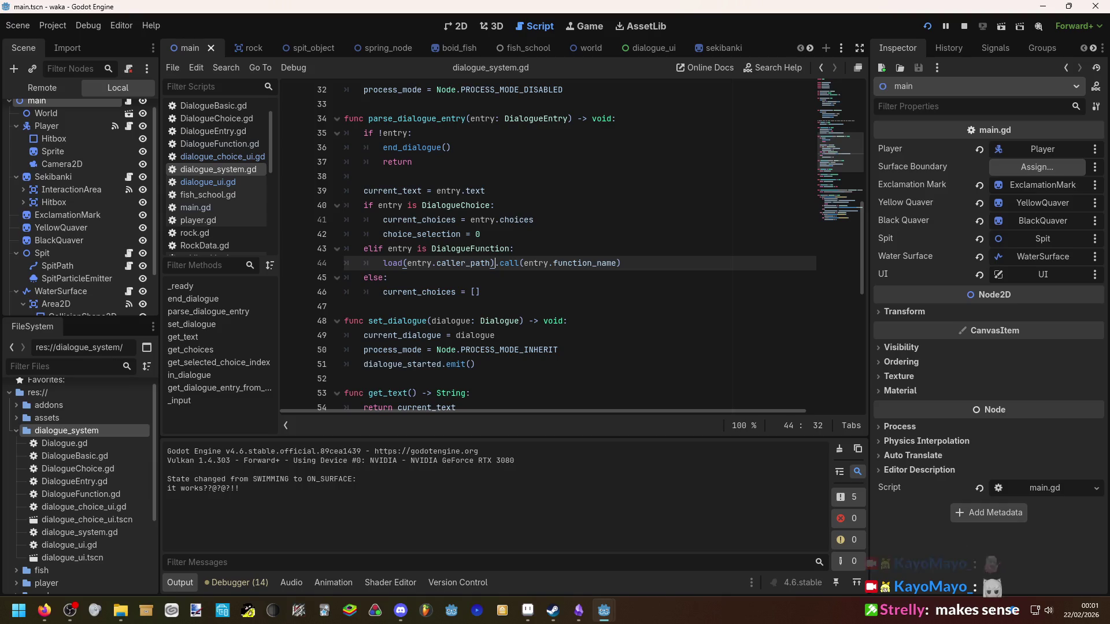
{"action": "key", "text": "alt+Tab"}
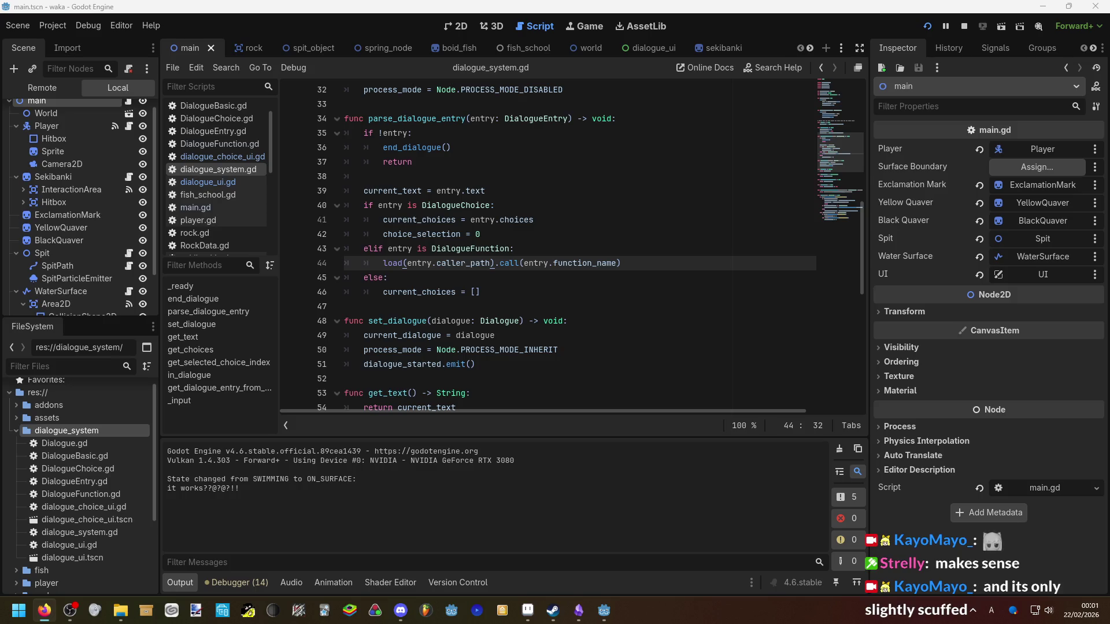
{"action": "left_click", "coordinate": [584, 241]}
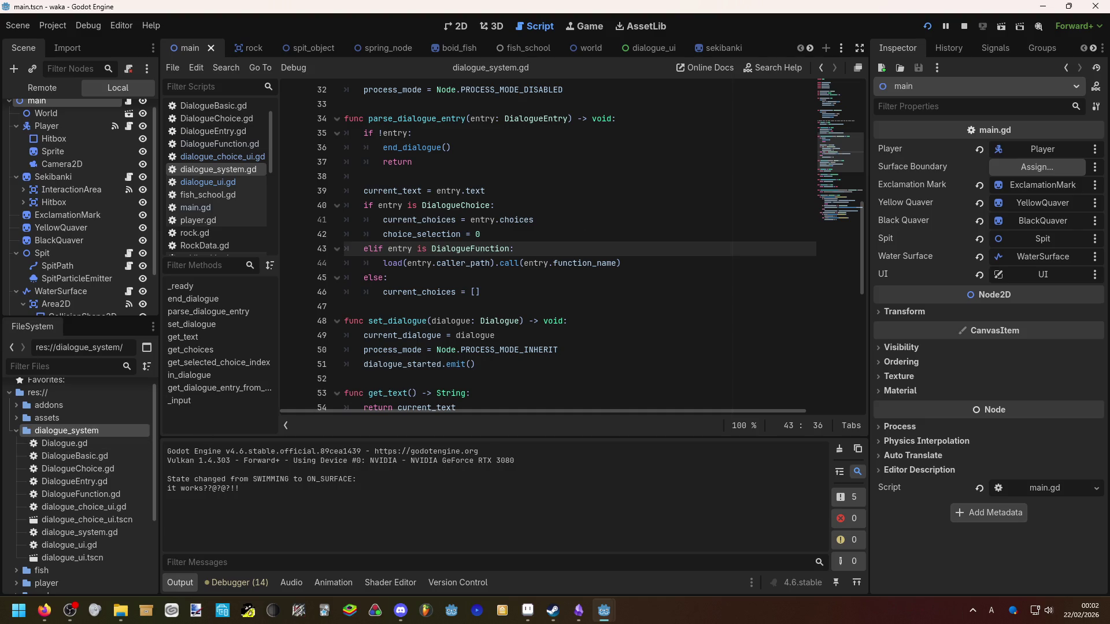
{"action": "key", "text": "alt+Tab"}
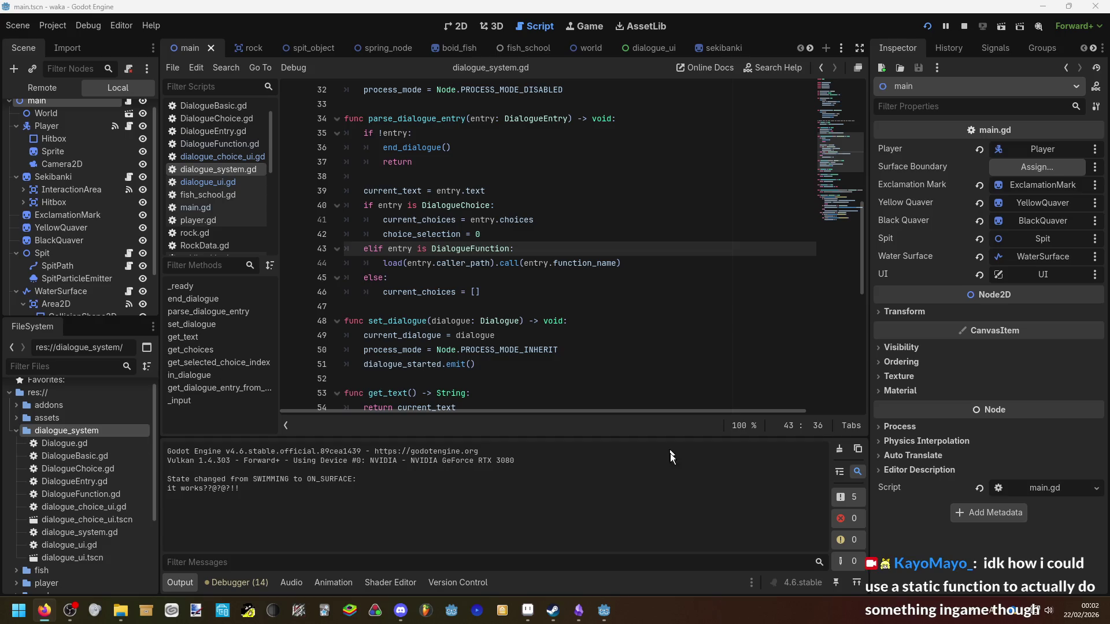
Return to the running game and fire a spit along the aim arc
{"action": "mouse_move", "coordinate": [604, 610]}
{"action": "left_click", "coordinate": [665, 546]}
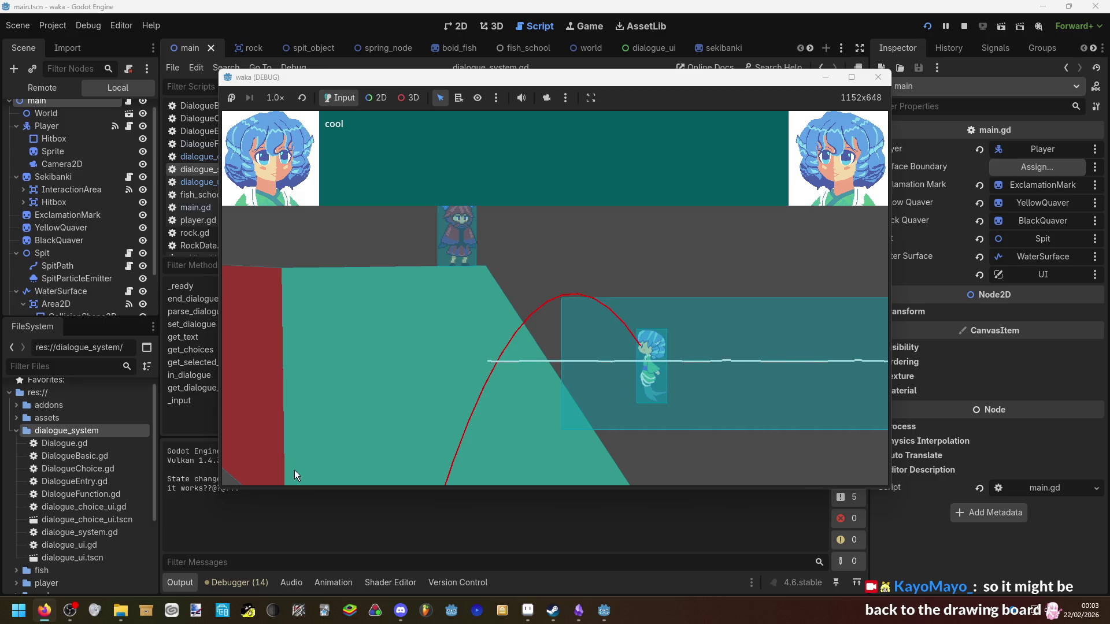
{"action": "left_click", "coordinate": [386, 351]}
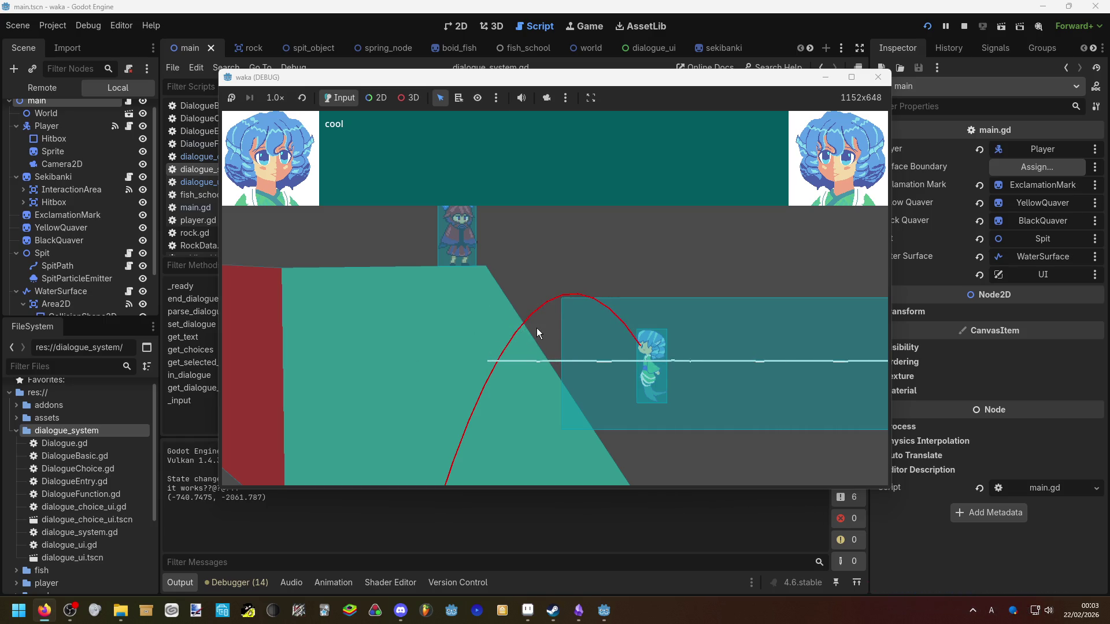
Play test123 choosing bocchi2, then step through 'cool' and the test13445 dialogue
{"action": "key", "text": "space"}
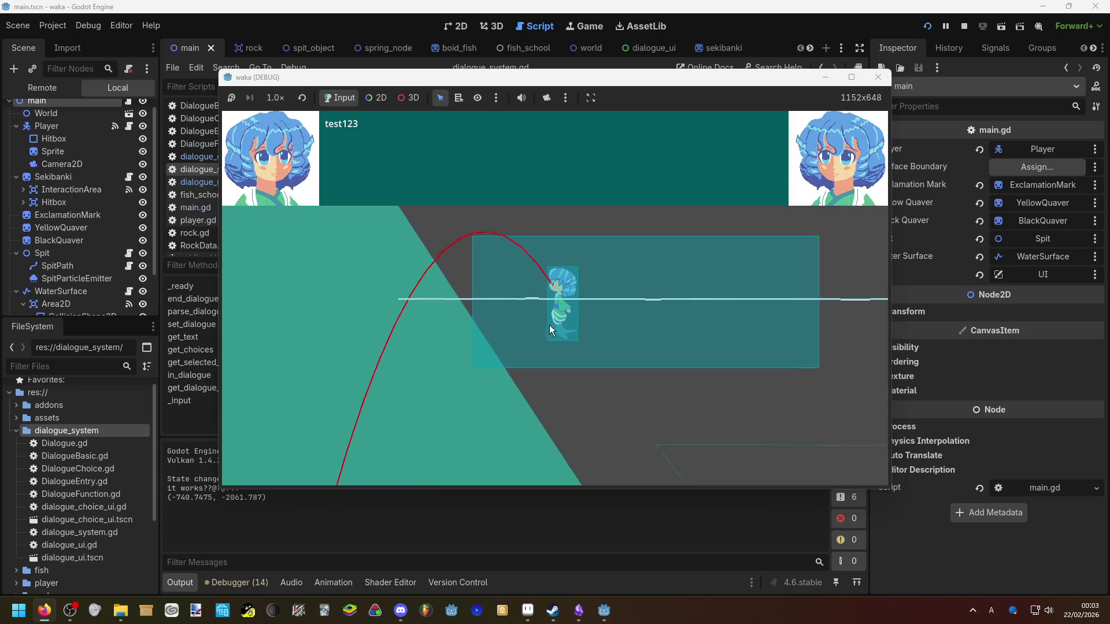
{"action": "key", "text": "space"}
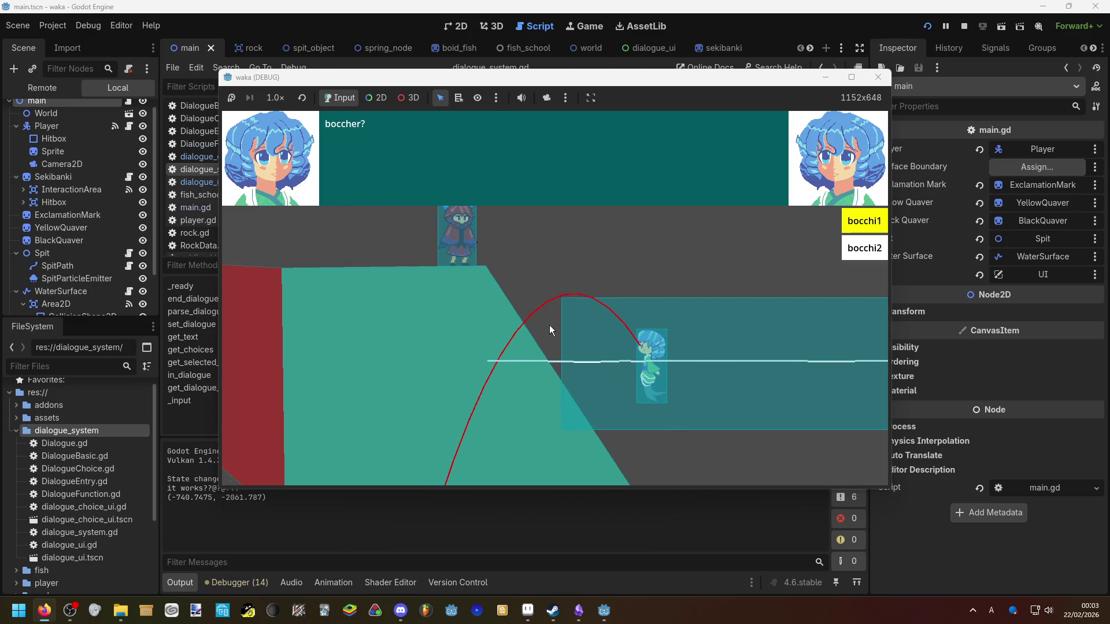
{"action": "key", "text": "Down"}
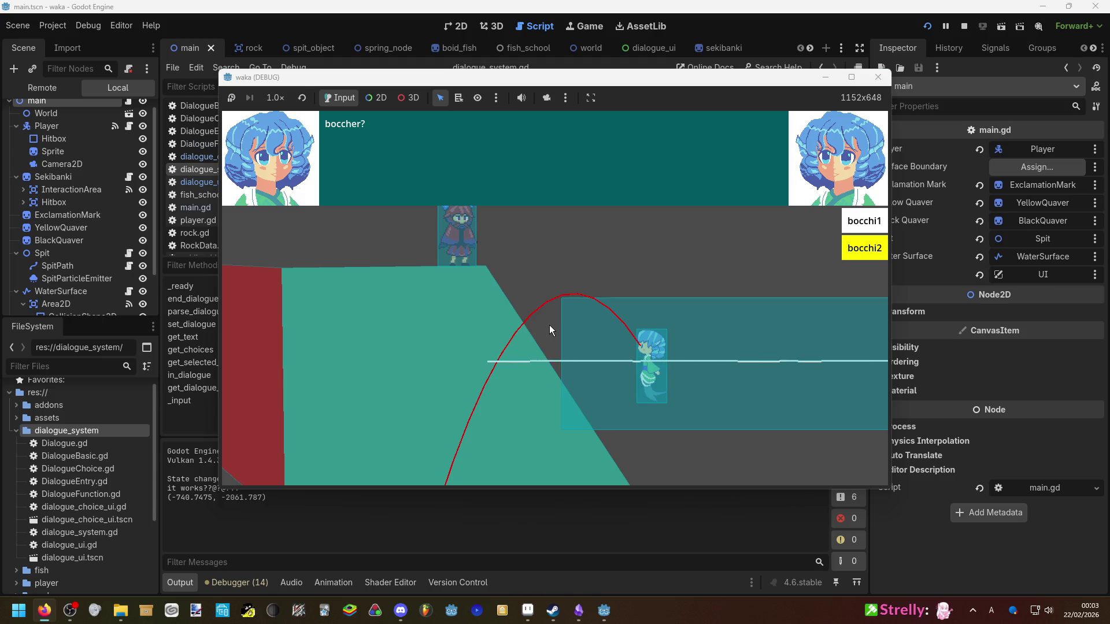
{"action": "key", "text": "space"}
{"action": "key", "text": "space"}
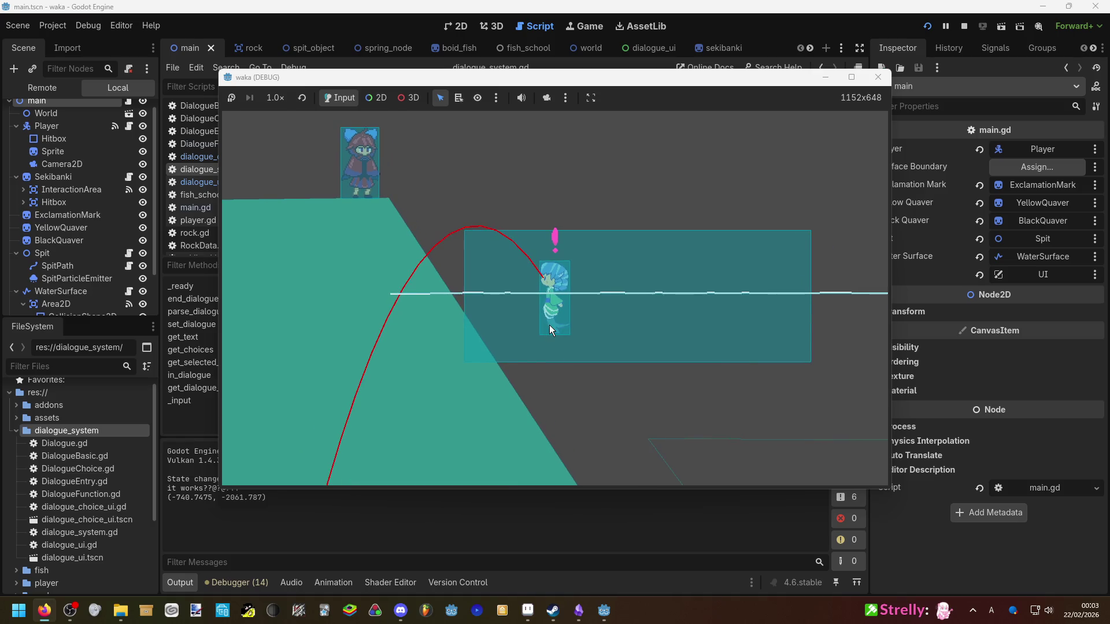
{"action": "key", "text": "space"}
{"action": "key", "text": "space"}
{"action": "key", "text": "space"}
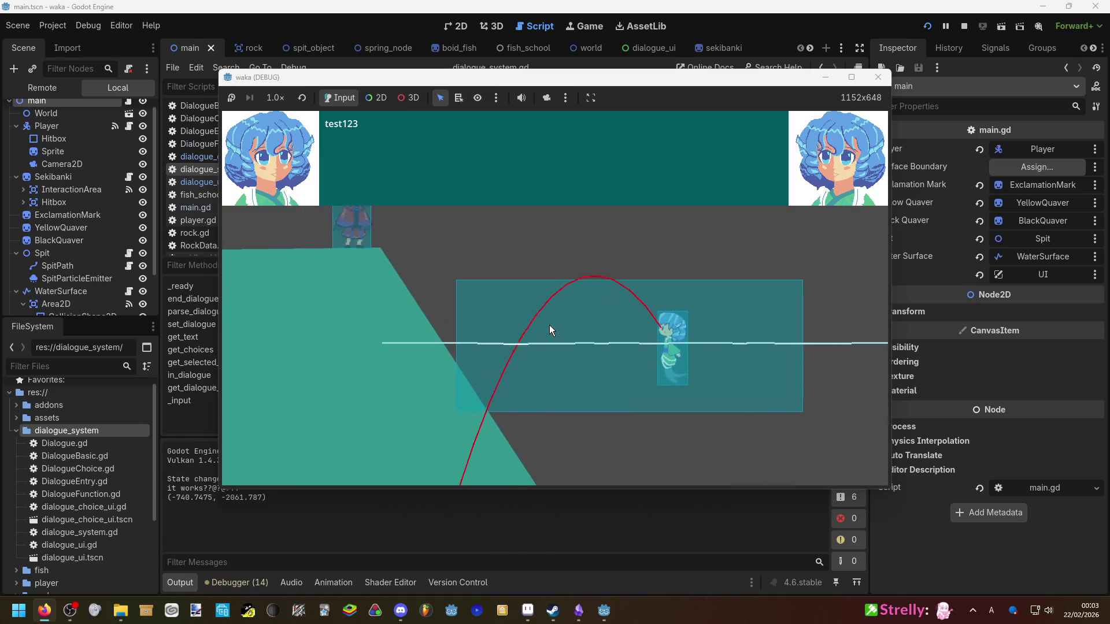
{"action": "key", "text": "space"}
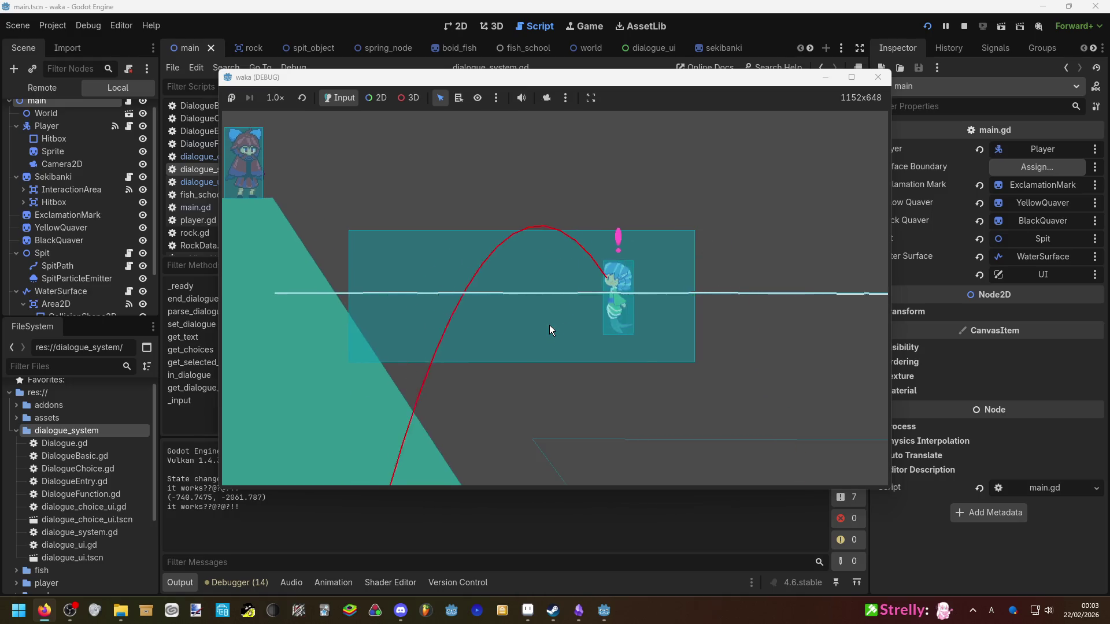
{"action": "key", "text": "space"}
{"action": "key", "text": "space"}
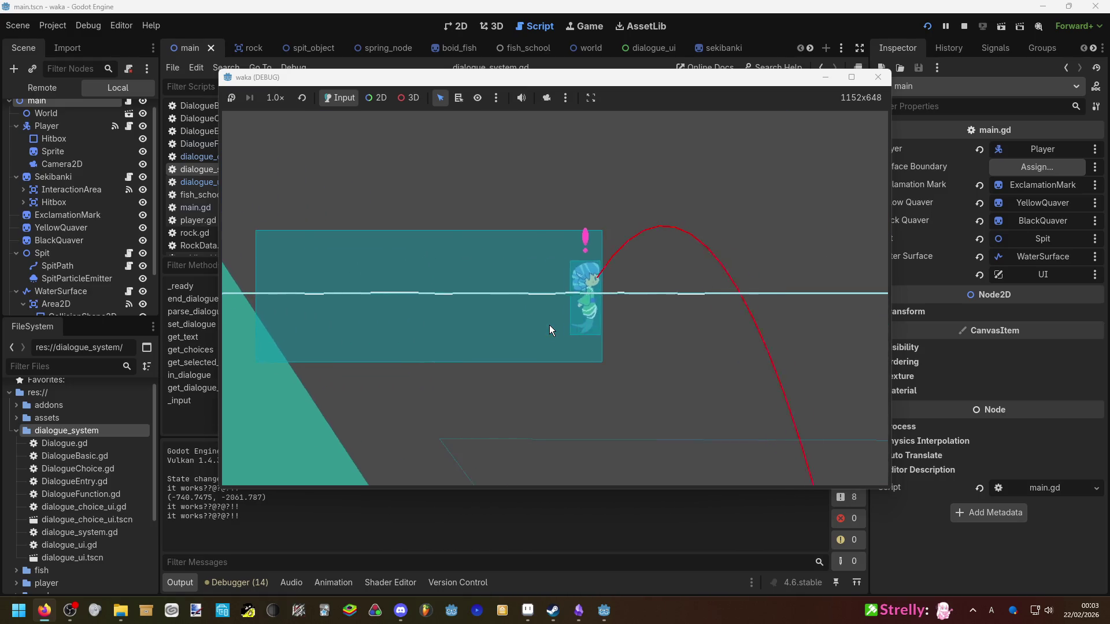
{"action": "key", "text": "space"}
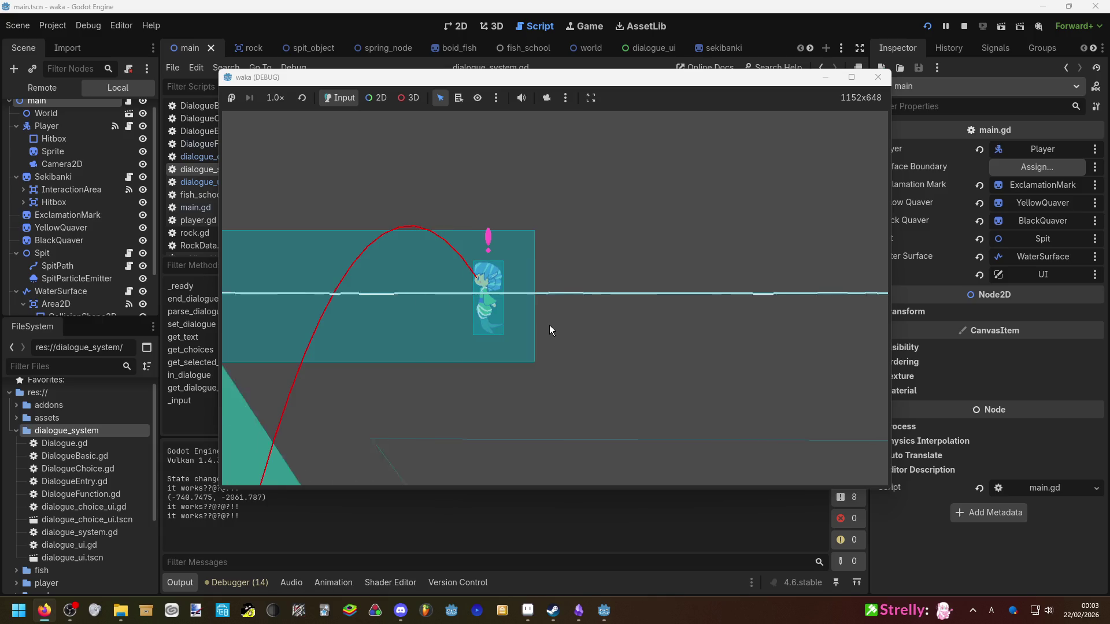
{"action": "key", "text": "space"}
{"action": "key", "text": "space"}
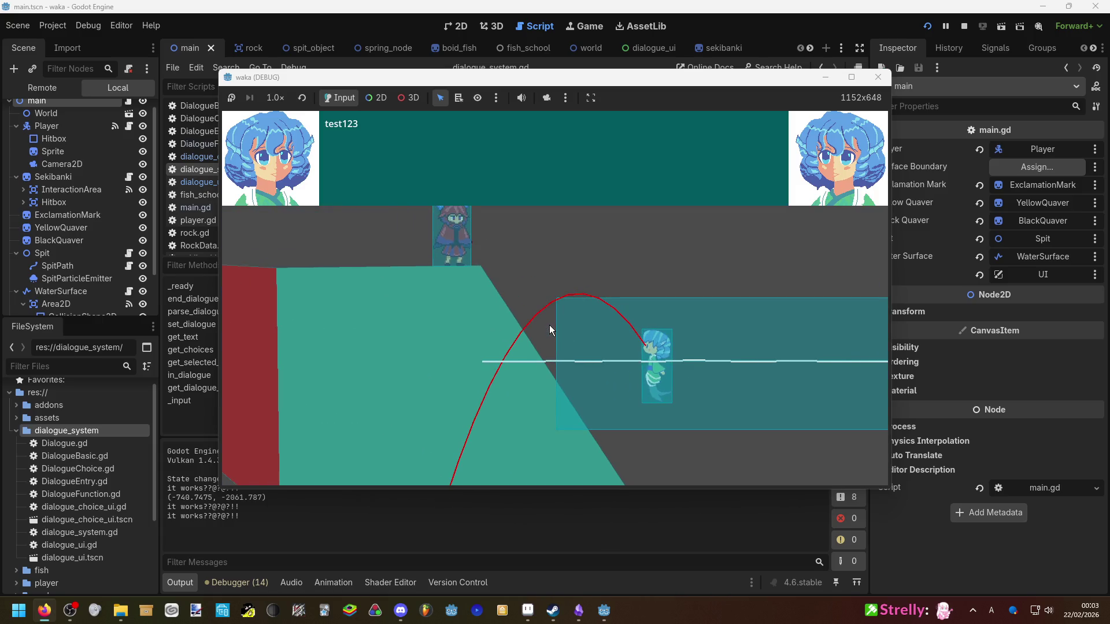
Swim the mermaid right along the surface and fire a spit
{"action": "key", "text": "Right"}
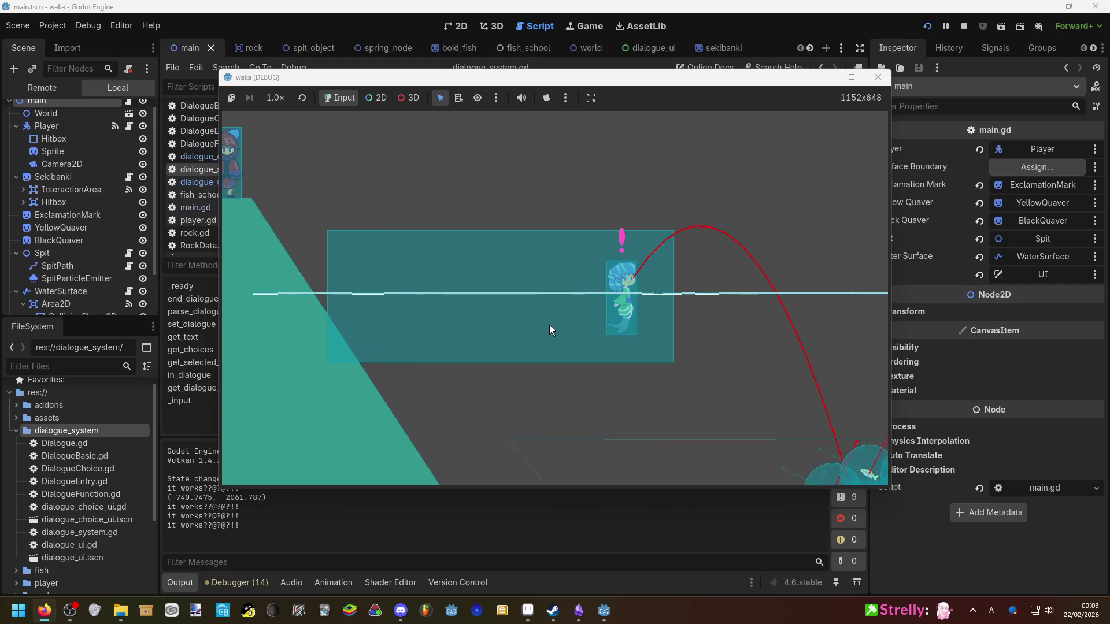
{"action": "key", "text": "Left"}
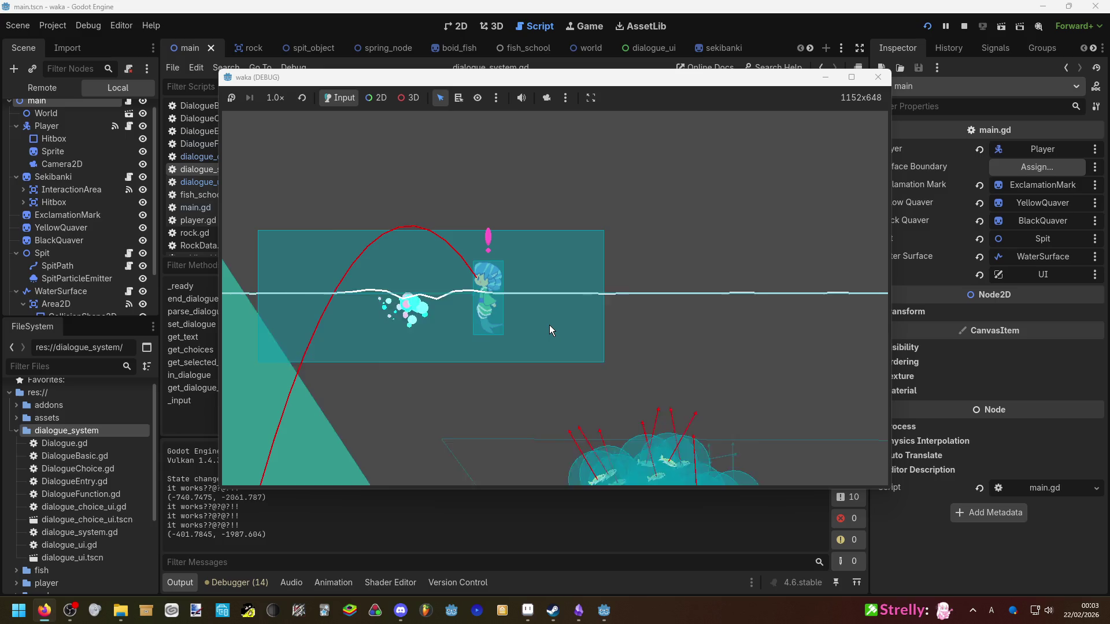
{"action": "key", "text": "space"}
{"action": "key", "text": "space"}
{"action": "key", "text": "space"}
{"action": "key", "text": "space"}
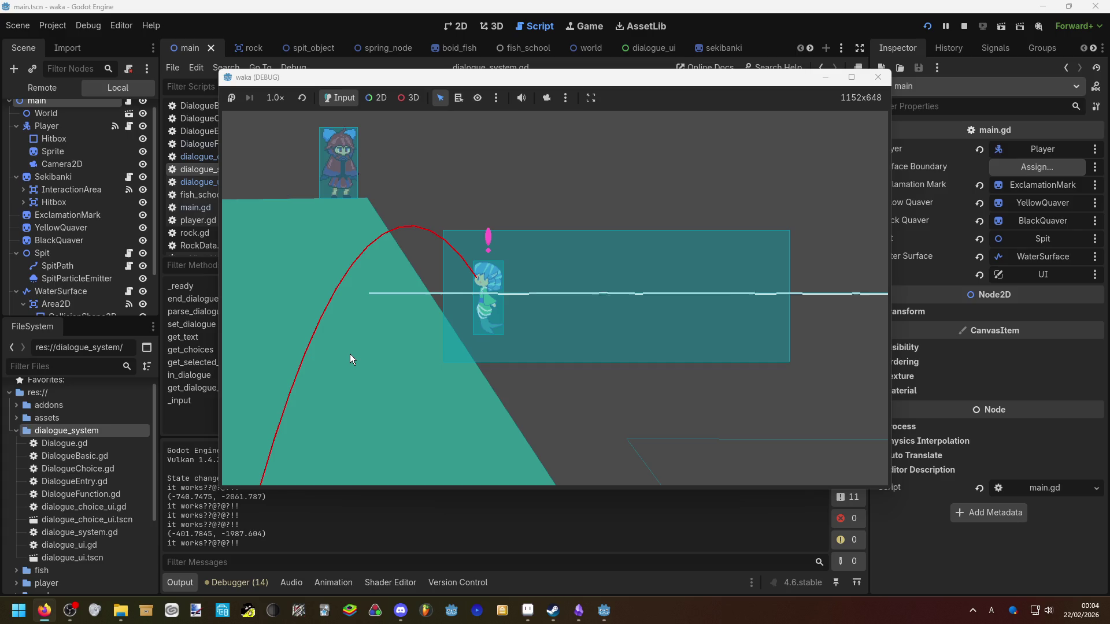
Swim further right and fire several spits, raising the aim arc steeper
{"action": "key", "text": "d"}
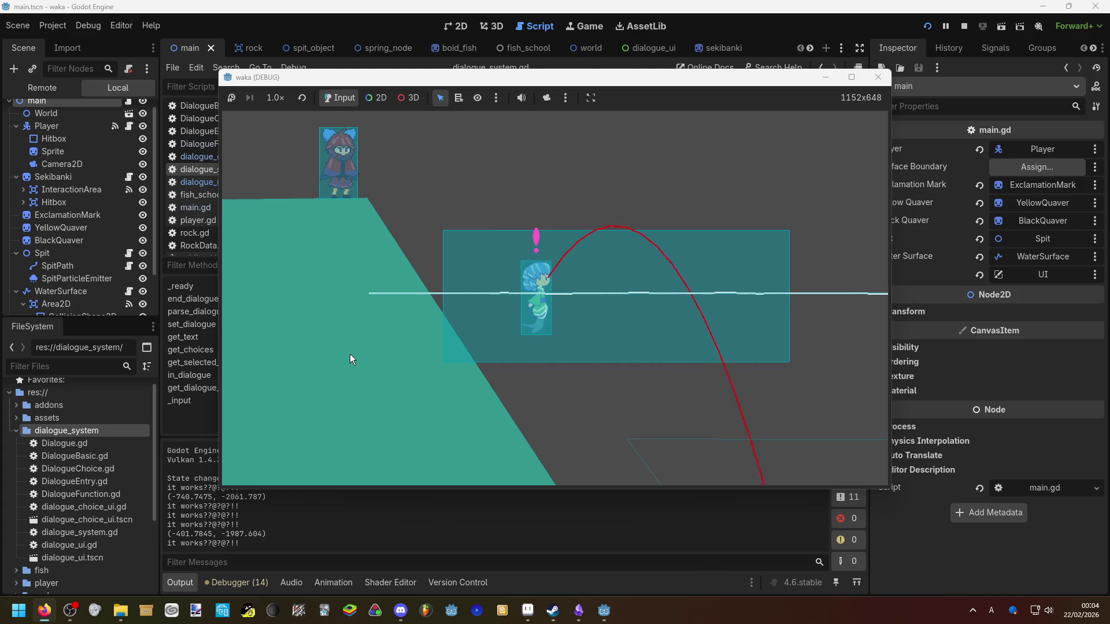
{"action": "key", "text": "space"}
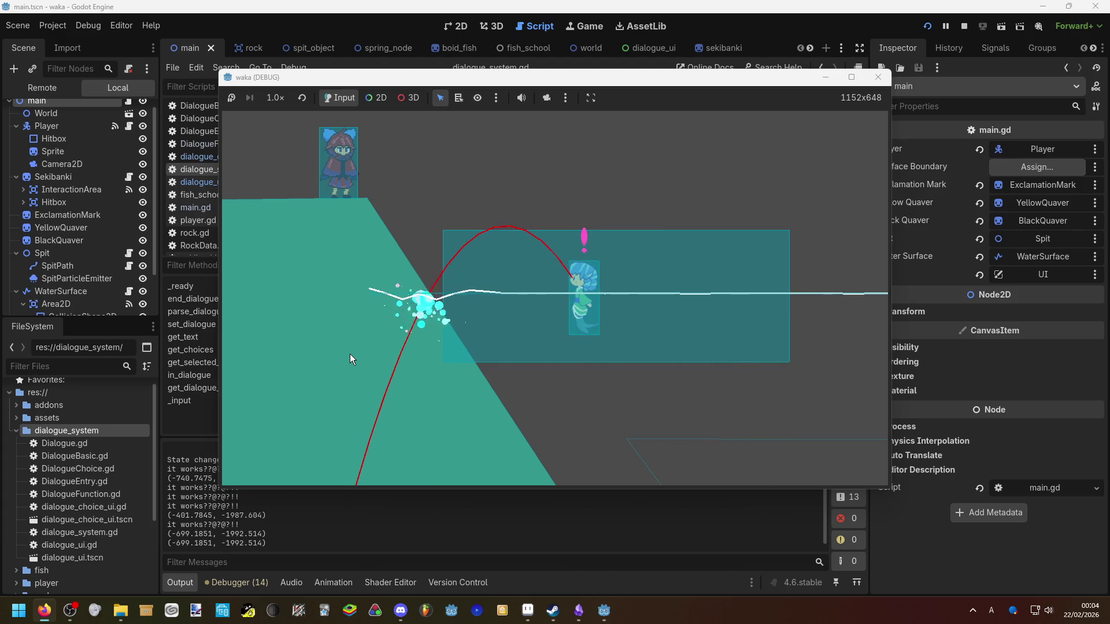
{"action": "key", "text": "space"}
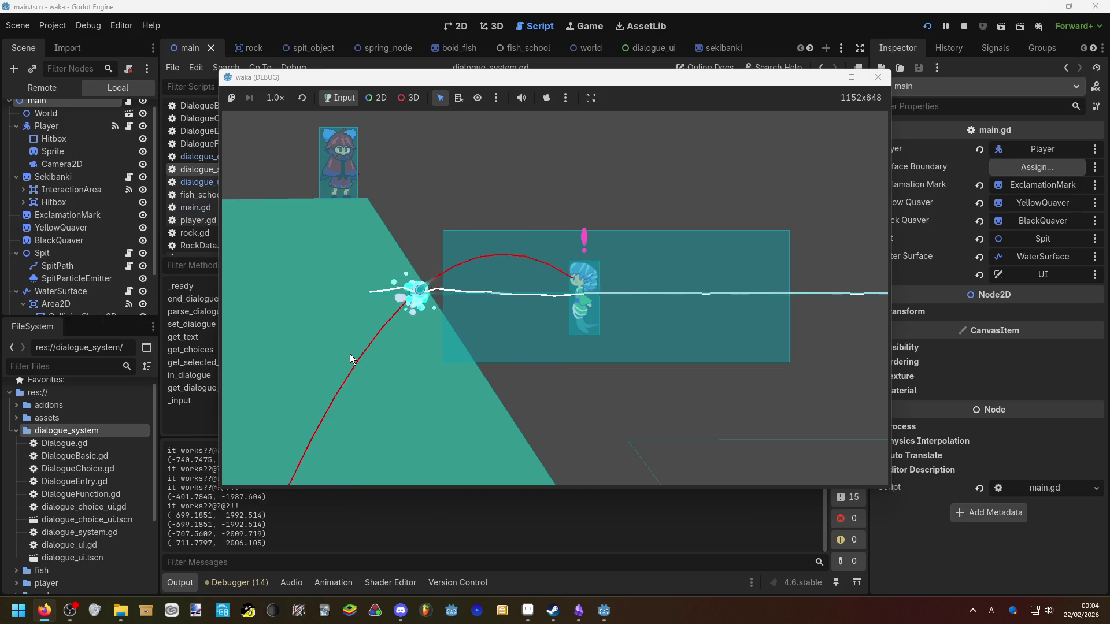
{"action": "key", "text": "w"}
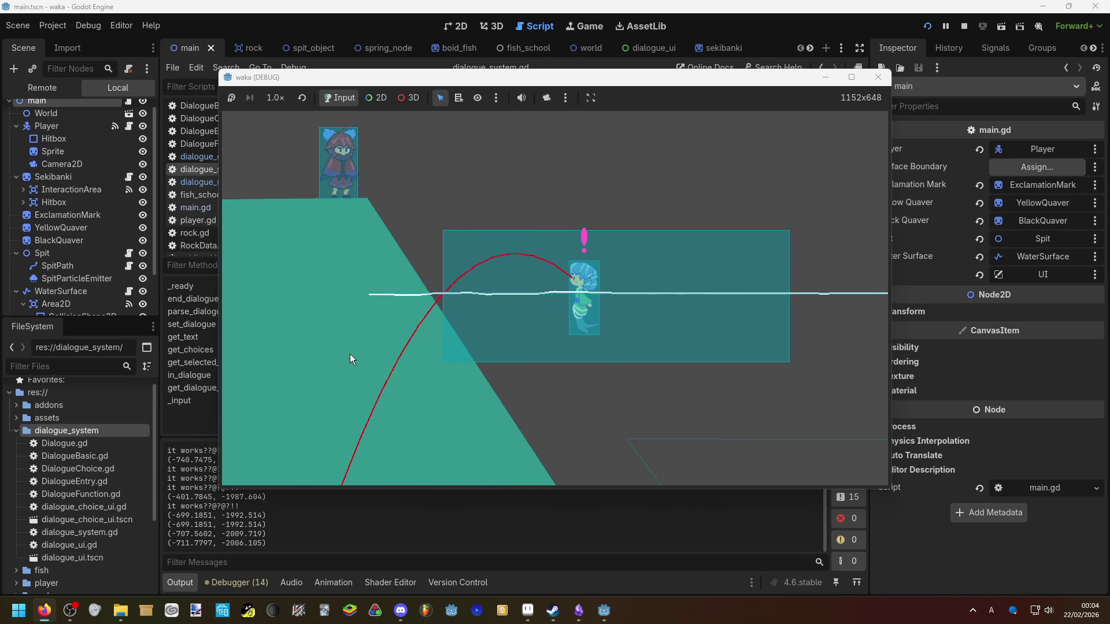
{"action": "key", "text": "w"}
{"action": "key", "text": "space"}
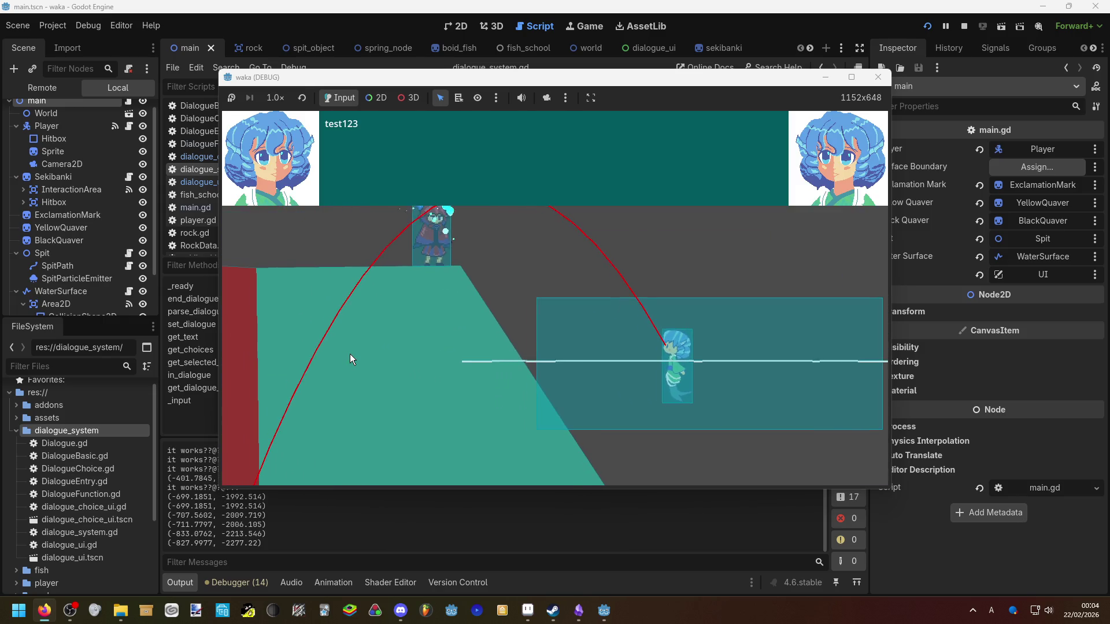
Switch between bocchi1 and bocchi2, answer boccher? with bocchi1, and close the dialogue
{"action": "key", "text": "Down"}
{"action": "key", "text": "Up"}
{"action": "key", "text": "Down"}
{"action": "key", "text": "Up"}
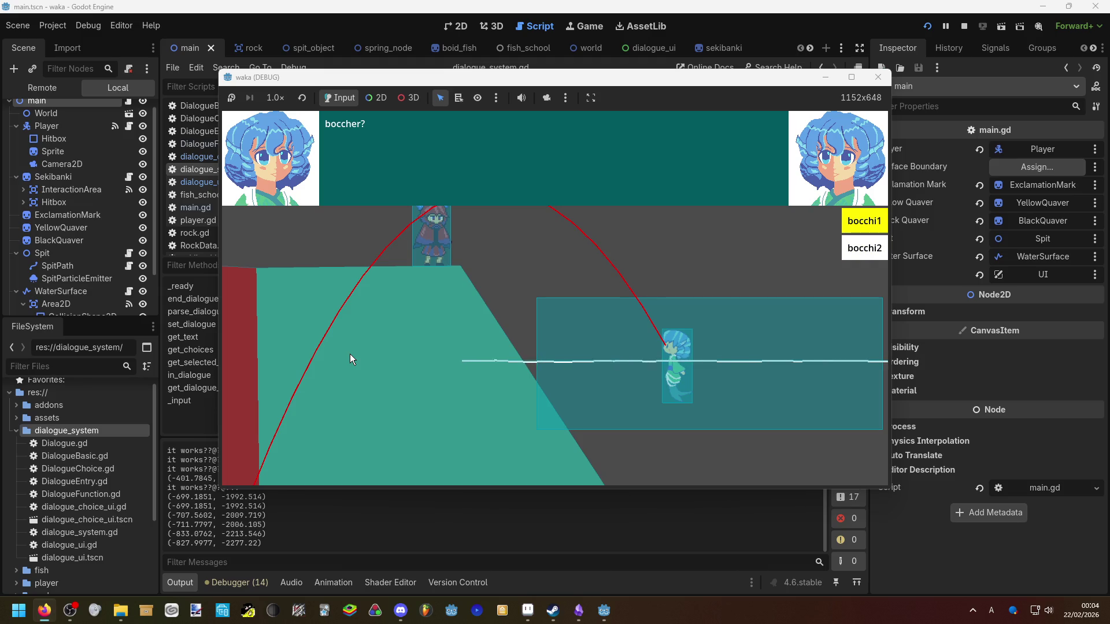
{"action": "key", "text": "Down"}
{"action": "key", "text": "Up"}
{"action": "key", "text": "Down"}
{"action": "key", "text": "Up"}
{"action": "key", "text": "Down"}
{"action": "key", "text": "Up"}
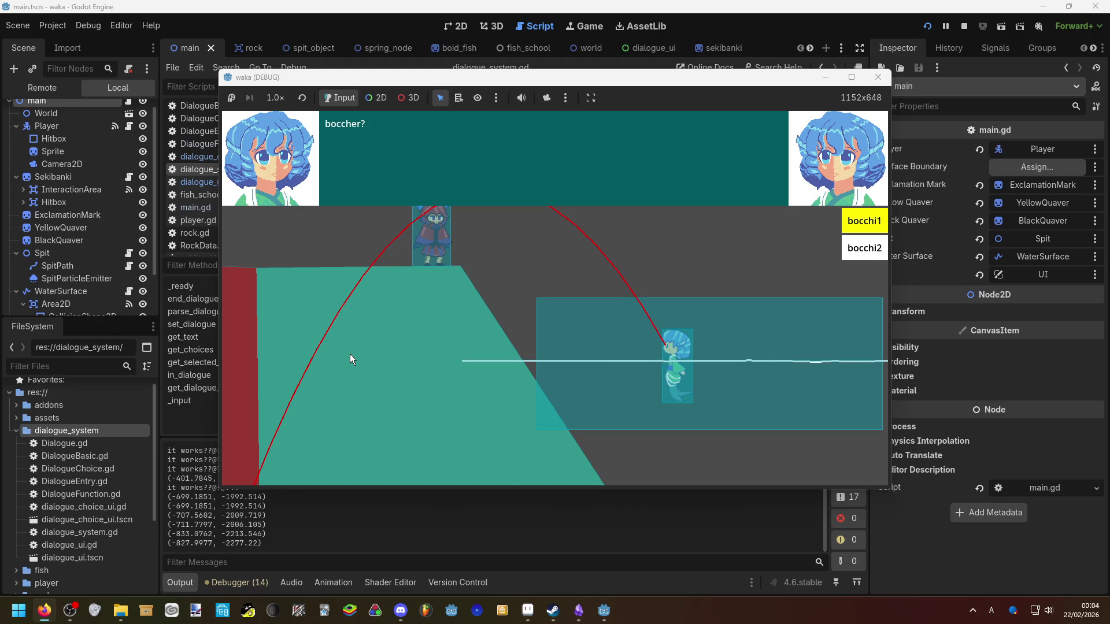
{"action": "key", "text": "Return"}
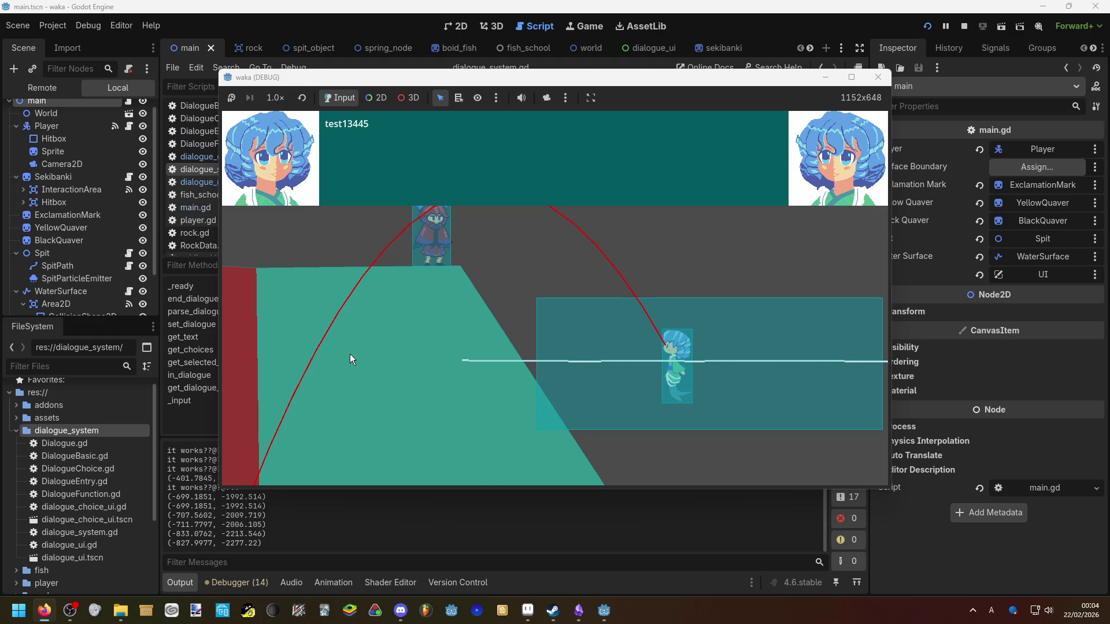
{"action": "key", "text": "Return"}
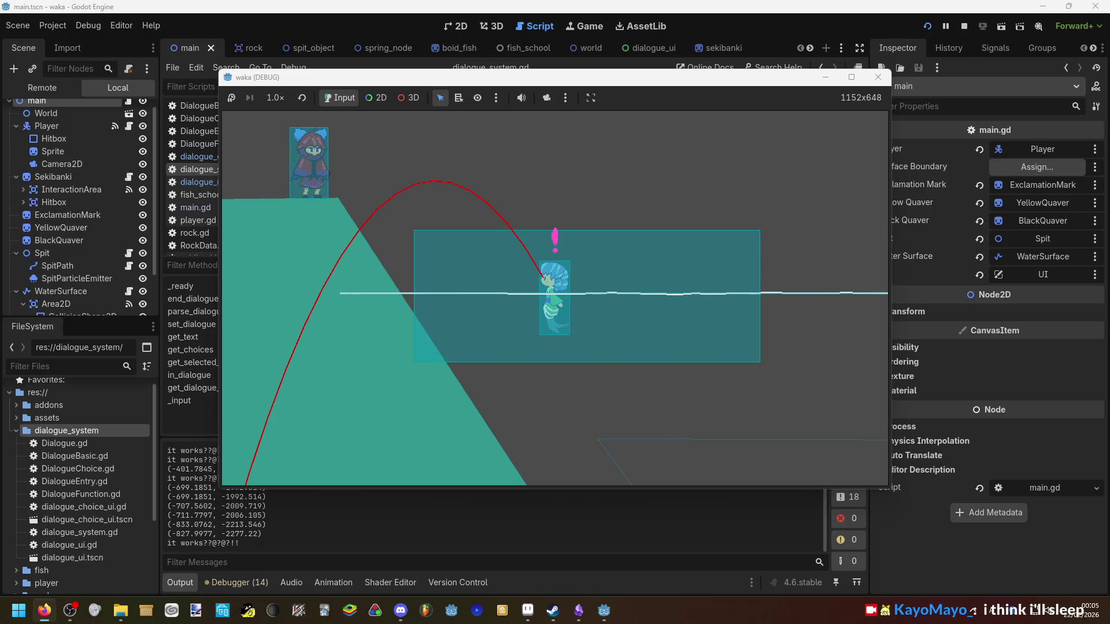
Restart the dialogue with E, advance through test321 and test123, and pick the first answer
{"action": "key", "text": "e"}
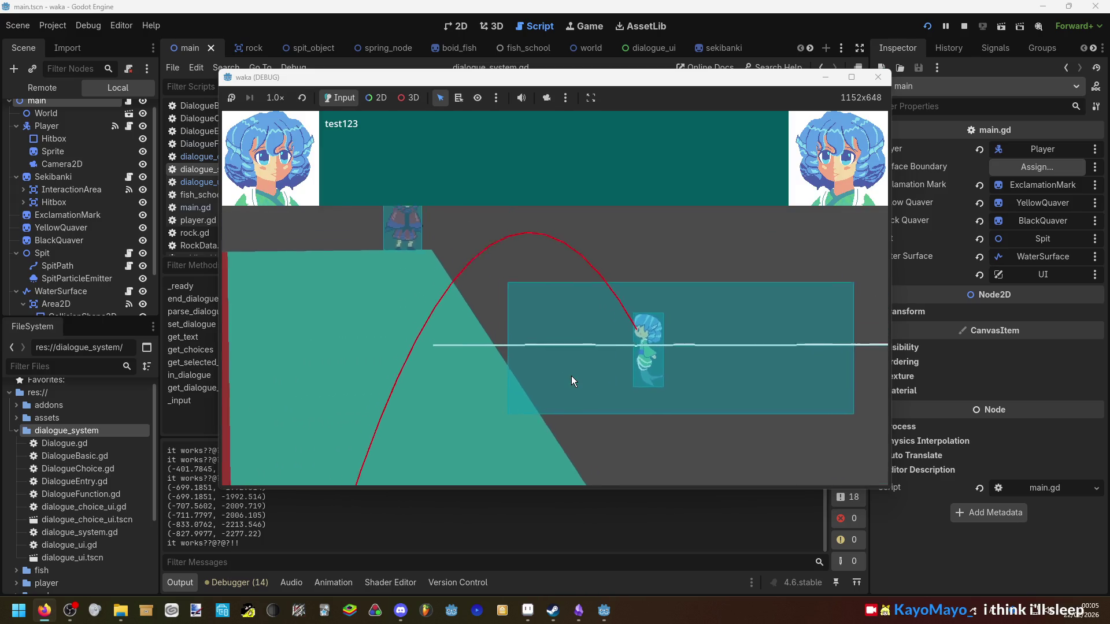
{"action": "key", "text": "e"}
{"action": "key", "text": "e"}
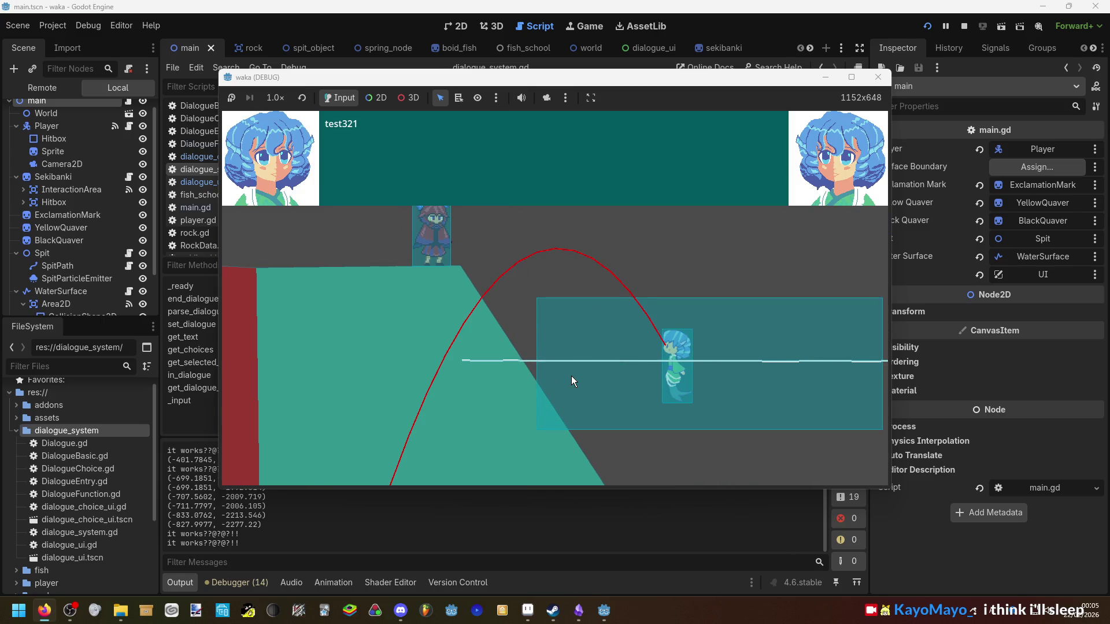
{"action": "key", "text": "e"}
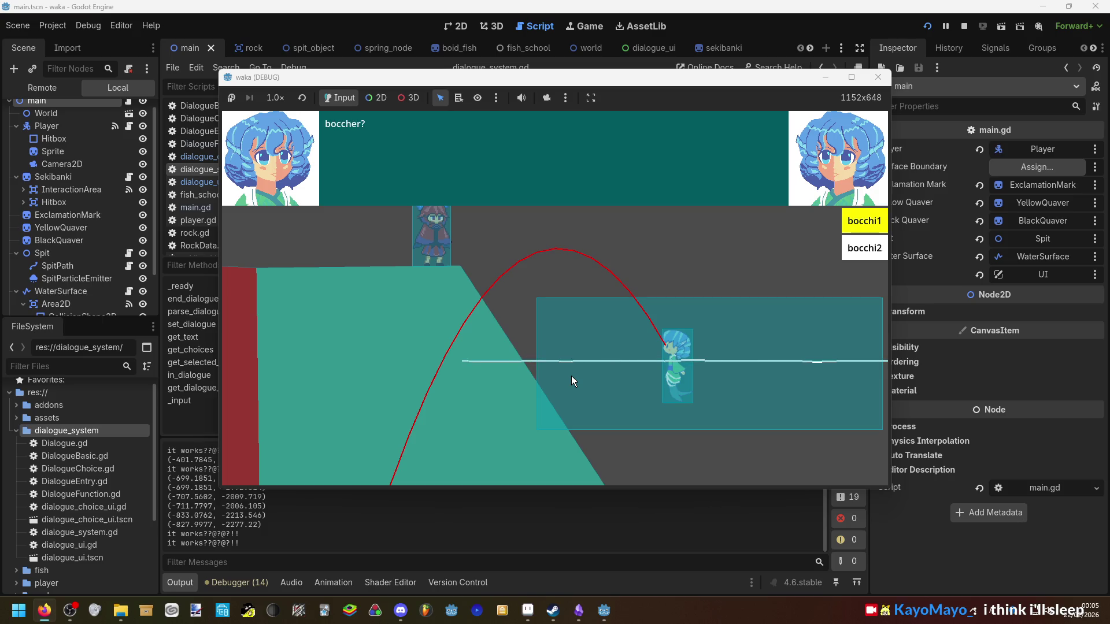
{"action": "key", "text": "e"}
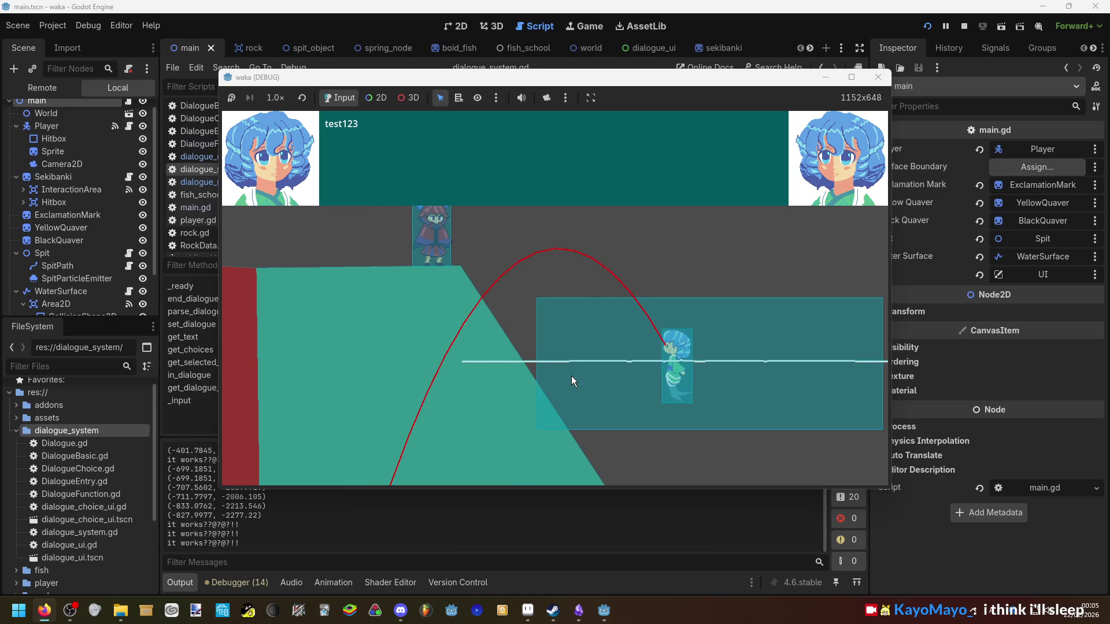
{"action": "key", "text": "e"}
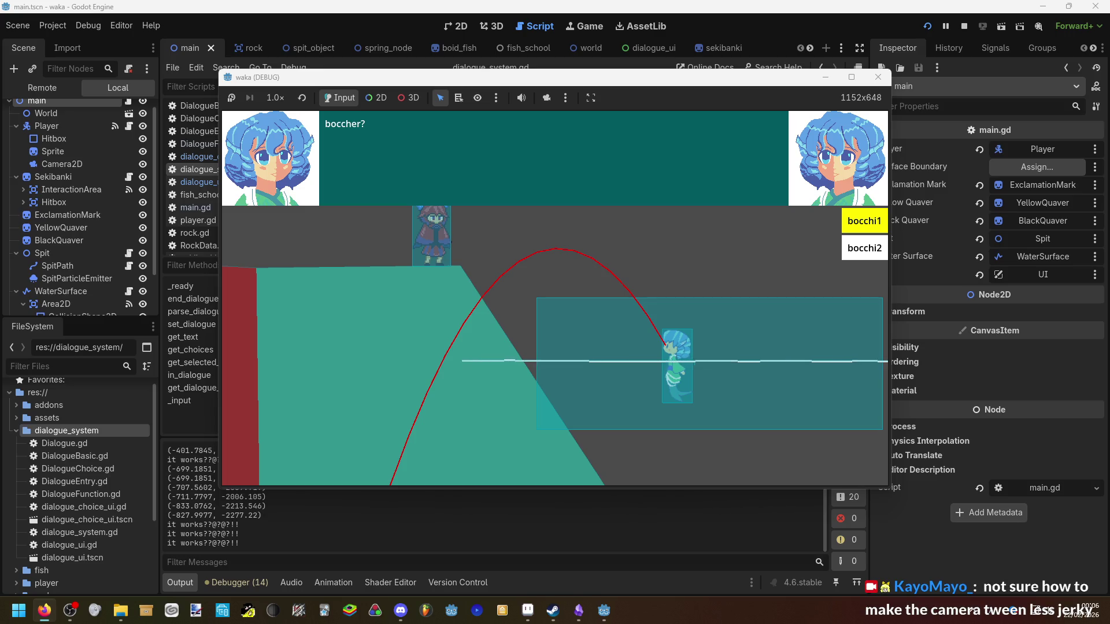
{"action": "key", "text": "Return"}
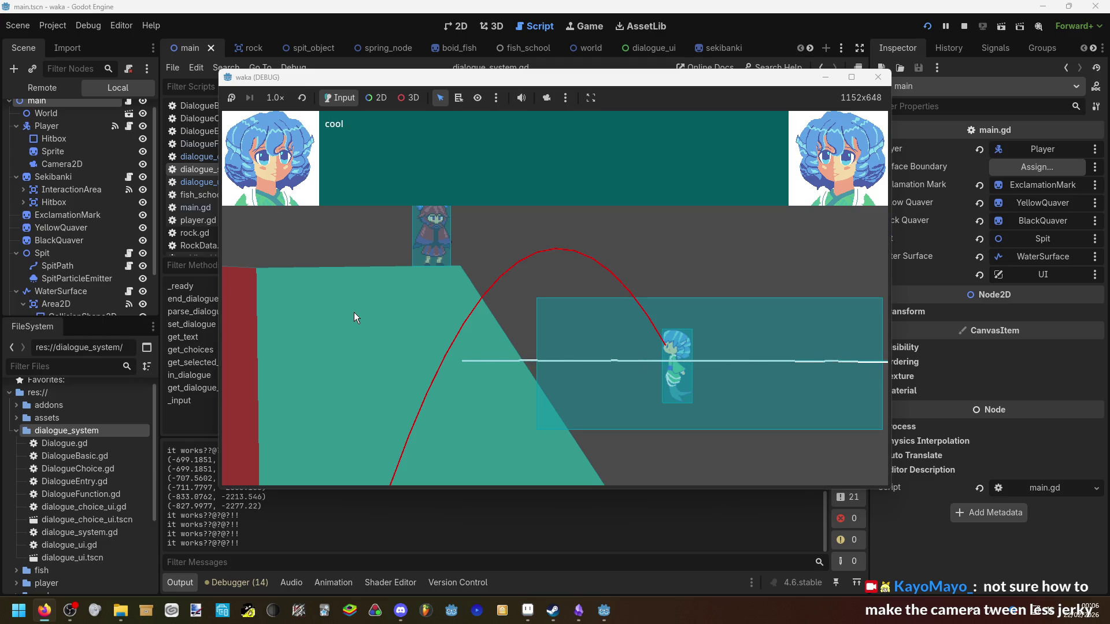
{"action": "key", "text": "Return"}
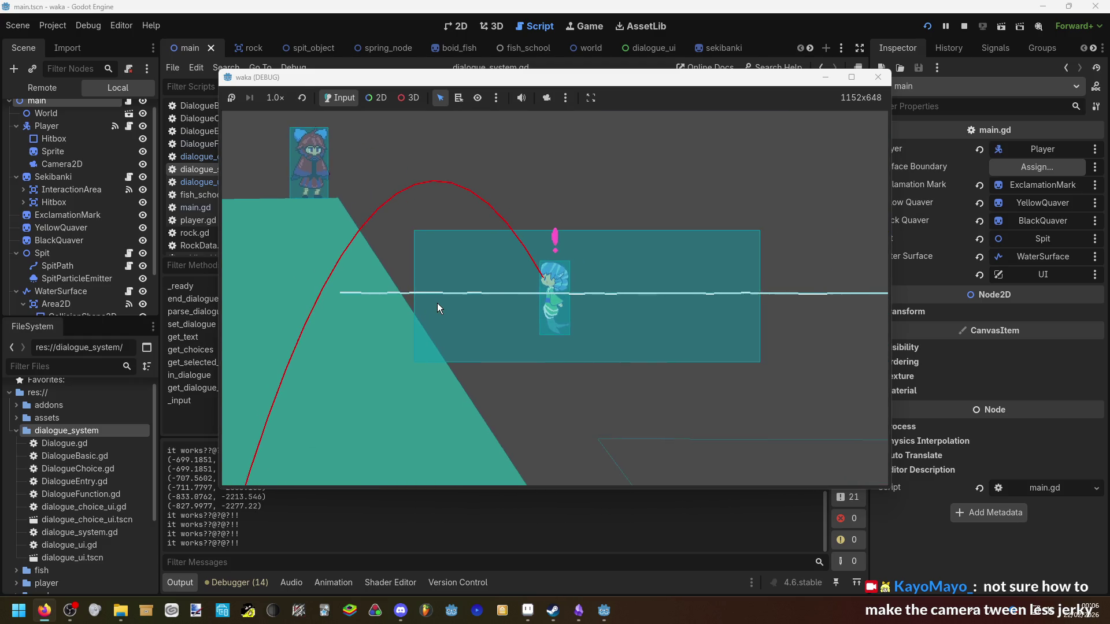
{"action": "key", "text": "Return"}
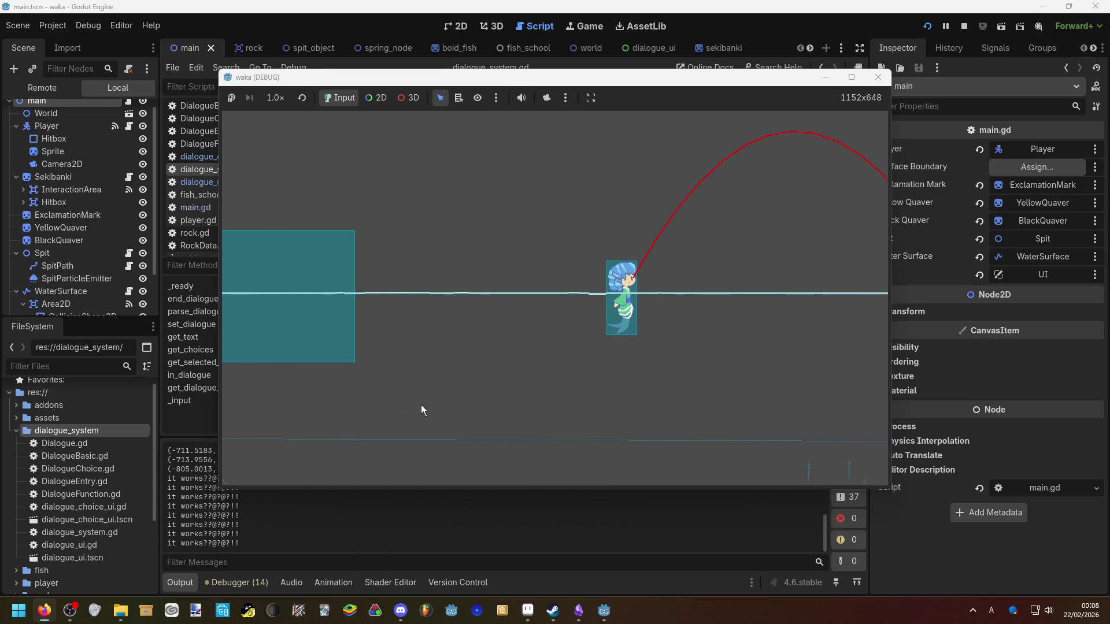
Dive the mermaid underwater, swim right, and leap back out
{"action": "key", "text": "Down"}
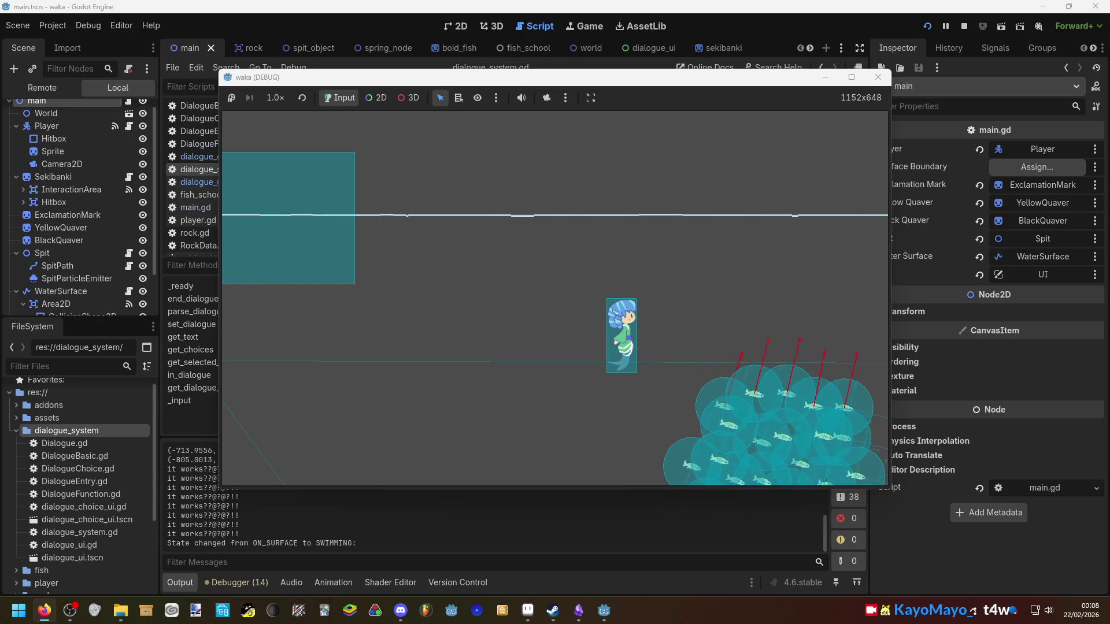
{"action": "key", "text": "Right"}
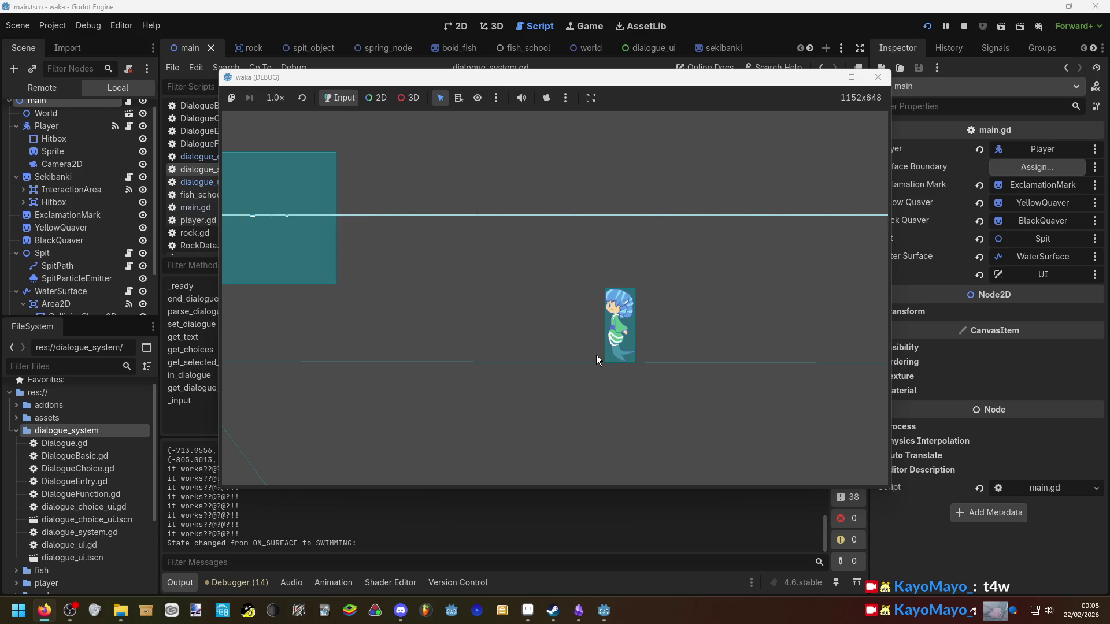
{"action": "key", "text": "Up"}
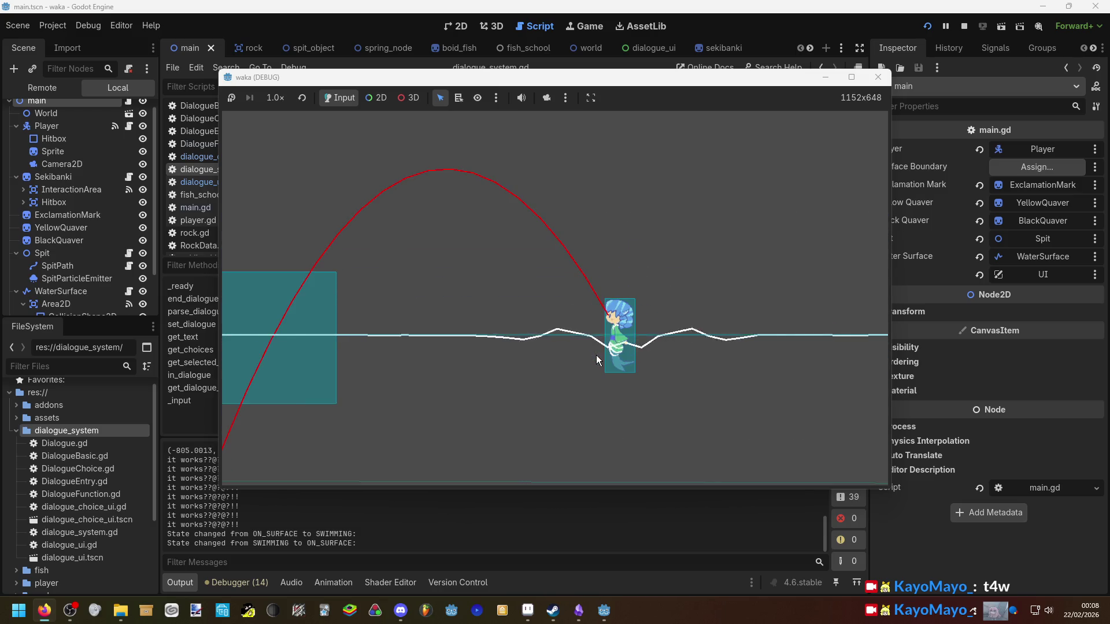
Fire repeated spits, aiming first to the right and then up-left
{"action": "key", "text": "space"}
{"action": "key", "text": "space"}
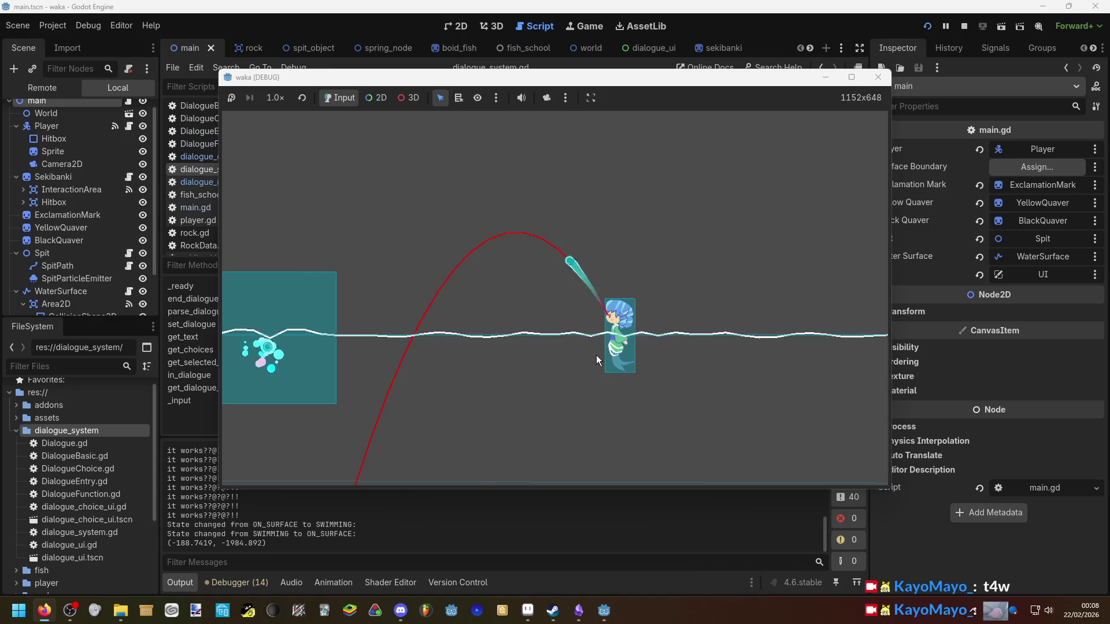
{"action": "key", "text": "space"}
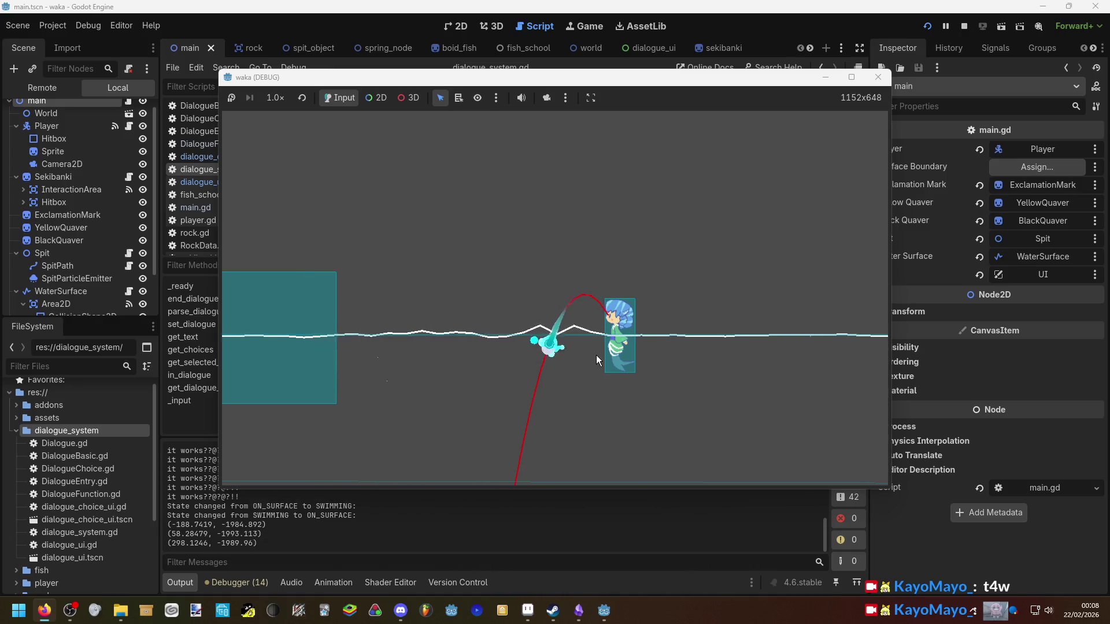
{"action": "key", "text": "space"}
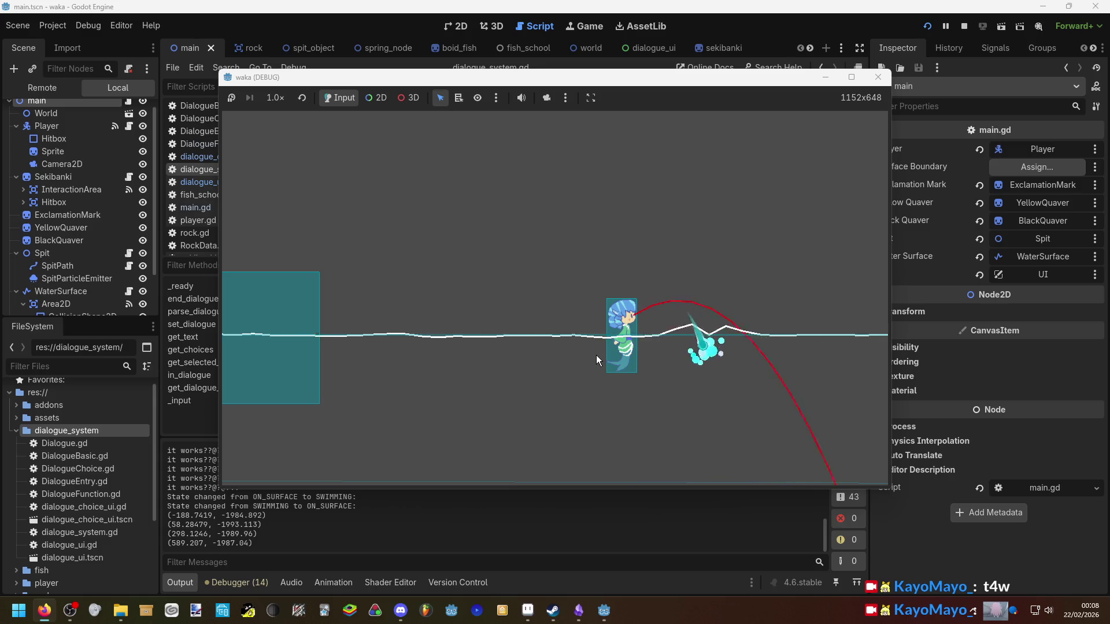
{"action": "key", "text": "space"}
{"action": "key", "text": "Left"}
{"action": "key", "text": "space"}
{"action": "key", "text": "space"}
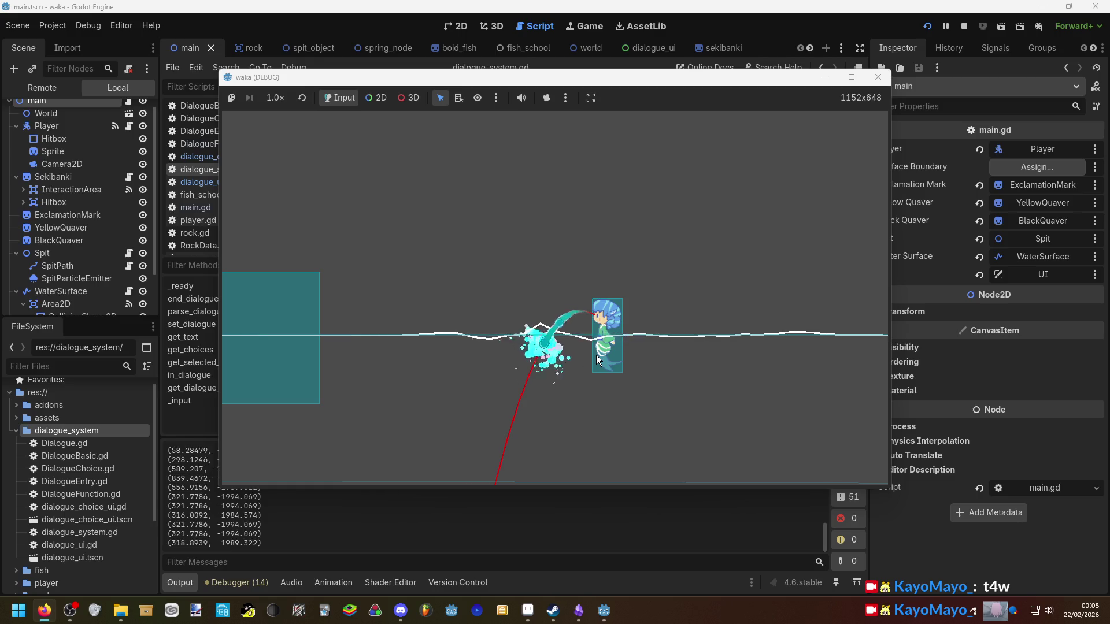
{"action": "key", "text": "Up"}
{"action": "key", "text": "space"}
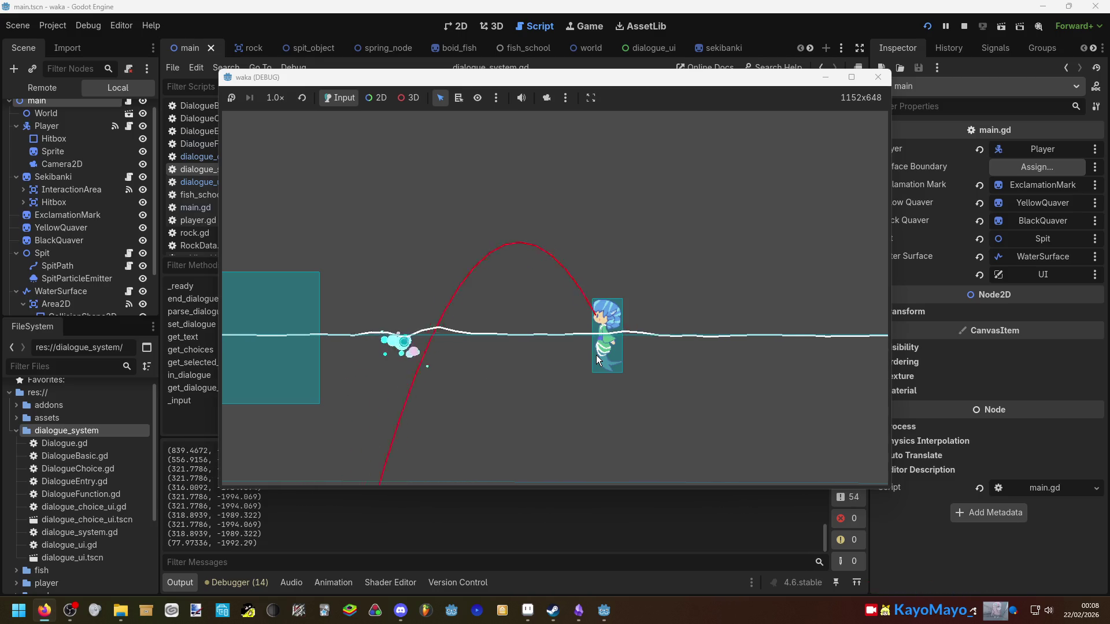